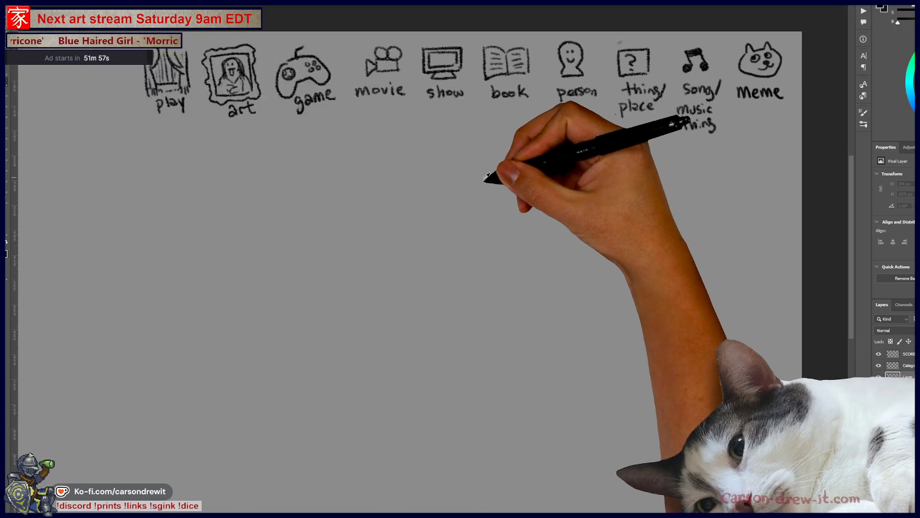
Scale down the SCORES tally list layer with Free Transform.
{"action": "scroll", "coordinate": [355, 235], "scroll_direction": "up", "scroll_amount": 3}
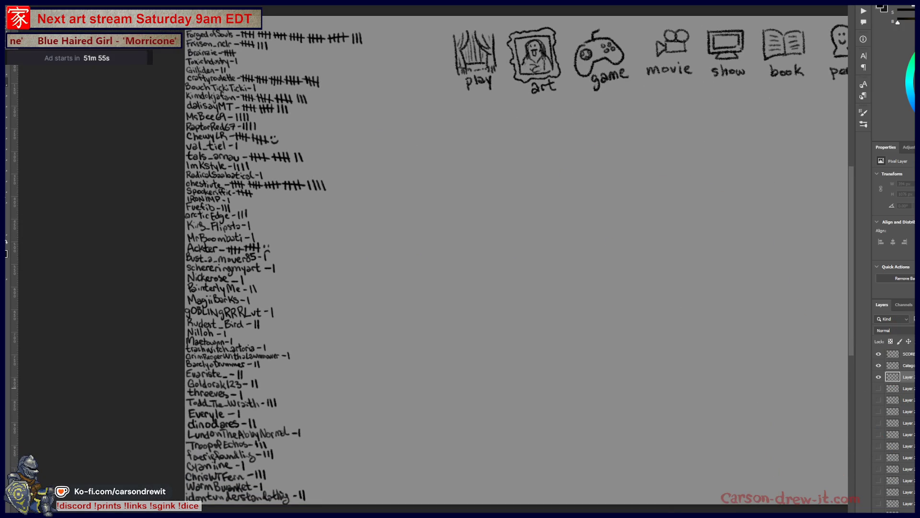
{"action": "left_click", "coordinate": [242, 242]}
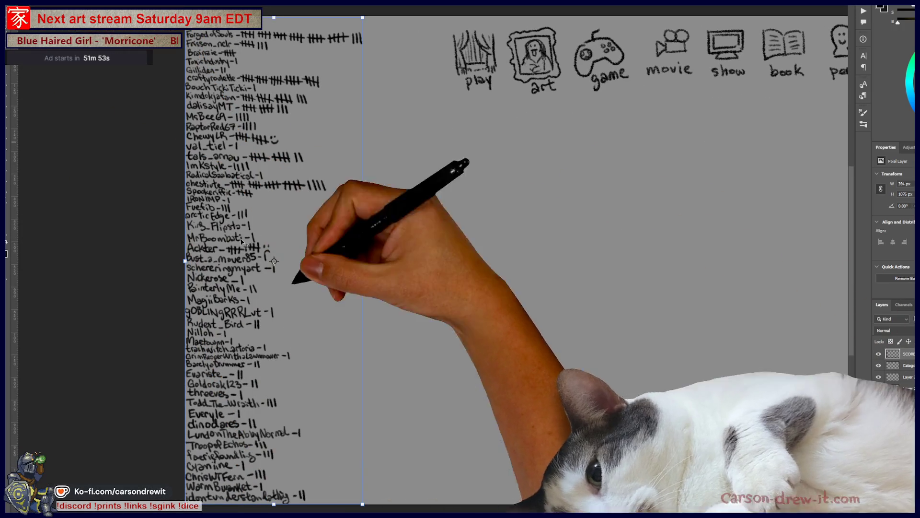
{"action": "left_click_drag", "start_coordinate": [362, 504], "coordinate": [352, 476]}
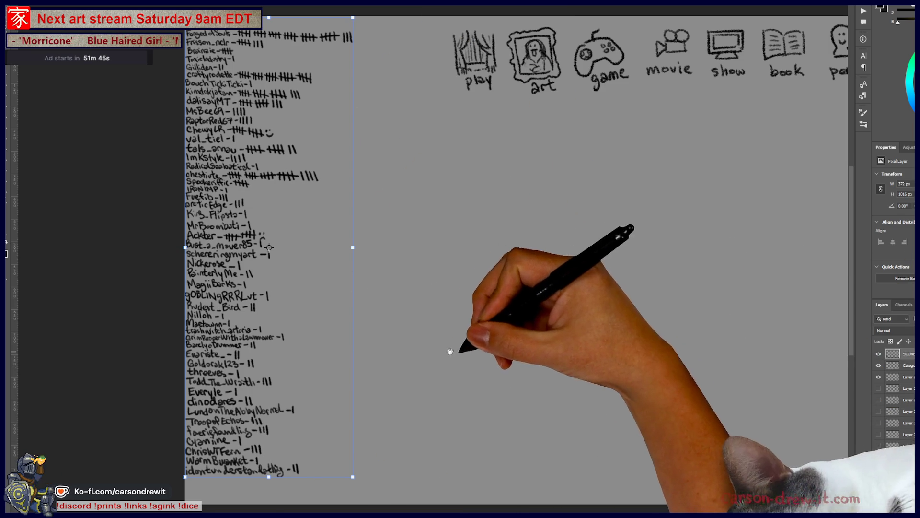
Write a new name with two tally marks at the bottom of the scores list.
{"action": "left_click_drag", "start_coordinate": [575, 259], "coordinate": [725, 242]}
{"action": "scroll", "coordinate": [420, 231], "scroll_direction": "up", "scroll_amount": 3}
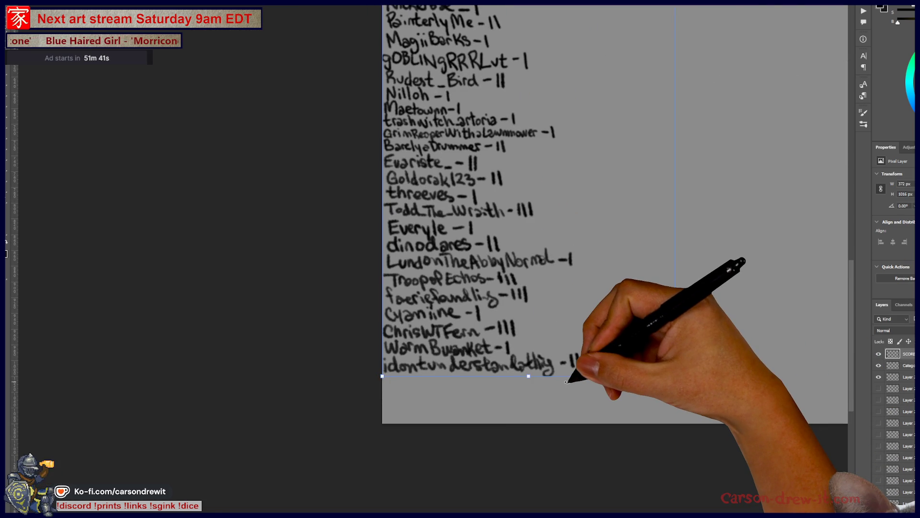
{"action": "mouse_move", "coordinate": [575, 259]}
{"action": "left_mouse_down"}
{"action": "mouse_move", "coordinate": [544, 246]}
{"action": "mouse_move", "coordinate": [575, 277]}
{"action": "mouse_move", "coordinate": [566, 277]}
{"action": "left_mouse_up"}
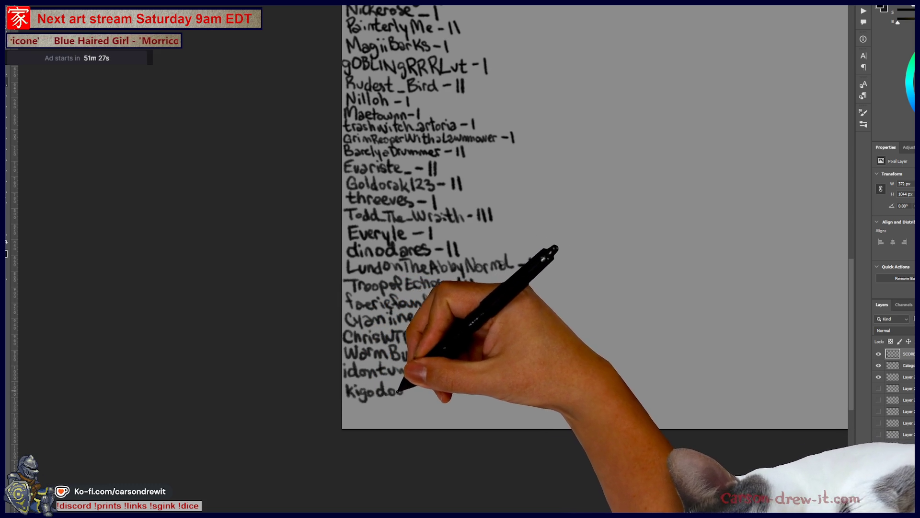
{"action": "mouse_move", "coordinate": [415, 392]}
{"action": "left_mouse_down"}
{"action": "mouse_move", "coordinate": [444, 382]}
{"action": "mouse_move", "coordinate": [454, 389]}
{"action": "left_mouse_up"}
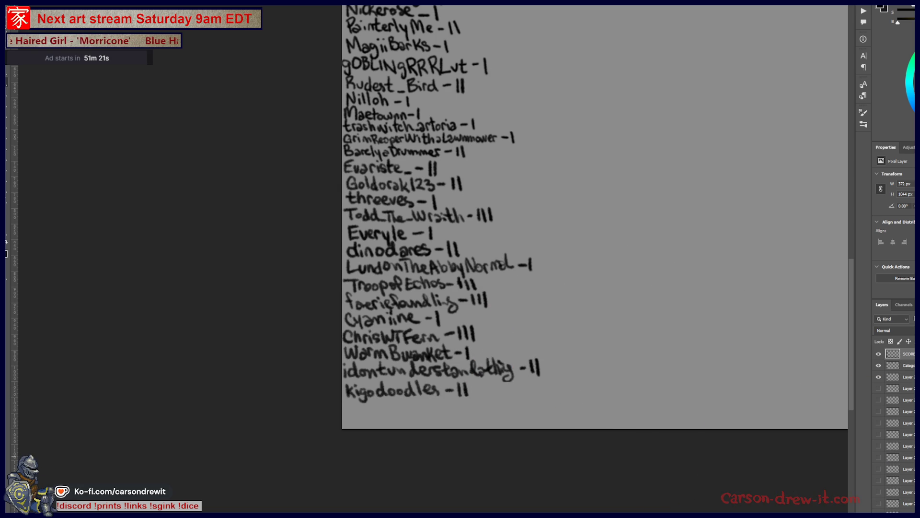
Strike through a group of five tally marks to complete it.
{"action": "mouse_move", "coordinate": [545, 153]}
{"action": "left_mouse_down"}
{"action": "mouse_move", "coordinate": [560, 257]}
{"action": "mouse_move", "coordinate": [530, 417]}
{"action": "mouse_move", "coordinate": [502, 421]}
{"action": "left_mouse_up"}
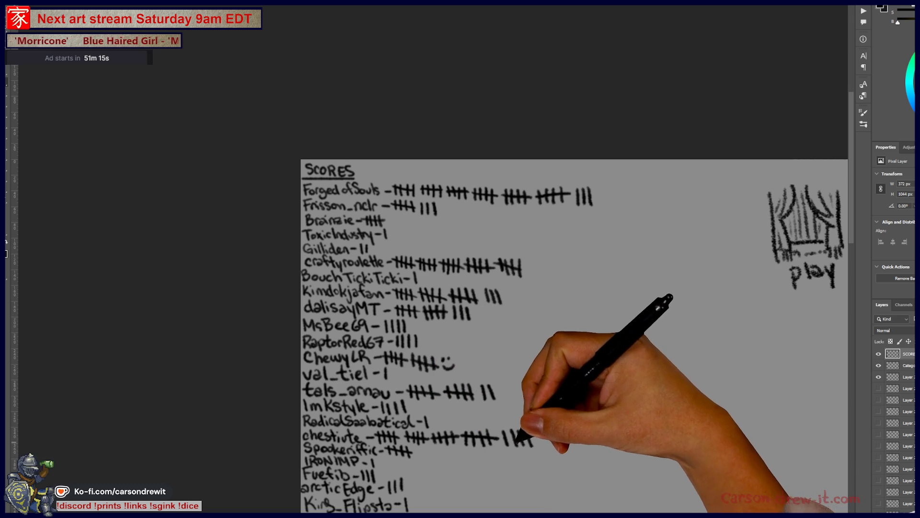
{"action": "left_click_drag", "start_coordinate": [501, 443], "coordinate": [537, 434]}
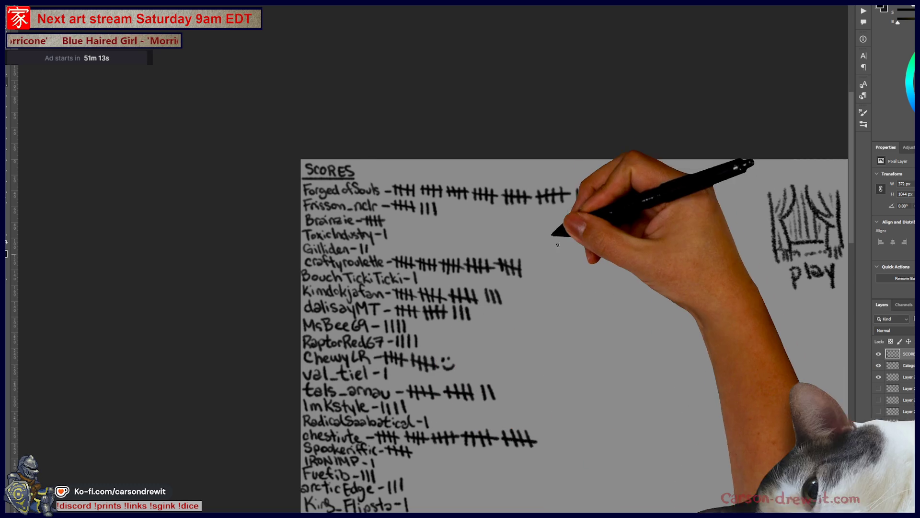
{"action": "scroll", "coordinate": [558, 245], "scroll_direction": "down", "scroll_amount": 2}
{"action": "mouse_move", "coordinate": [550, 240]}
{"action": "left_mouse_down"}
{"action": "mouse_move", "coordinate": [495, 276]}
{"action": "mouse_move", "coordinate": [431, 230]}
{"action": "mouse_move", "coordinate": [465, 334]}
{"action": "mouse_move", "coordinate": [427, 278]}
{"action": "left_mouse_up"}
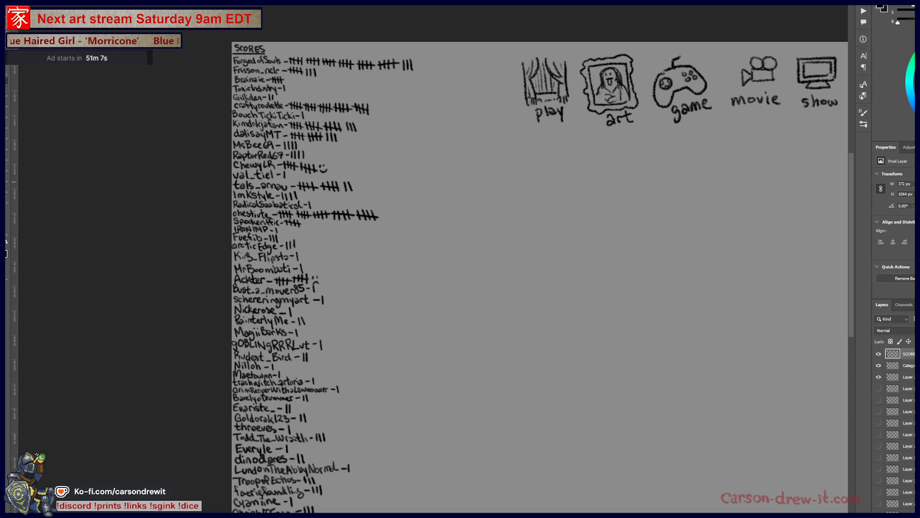
{"action": "scroll", "coordinate": [486, 323], "scroll_direction": "down", "scroll_amount": 3}
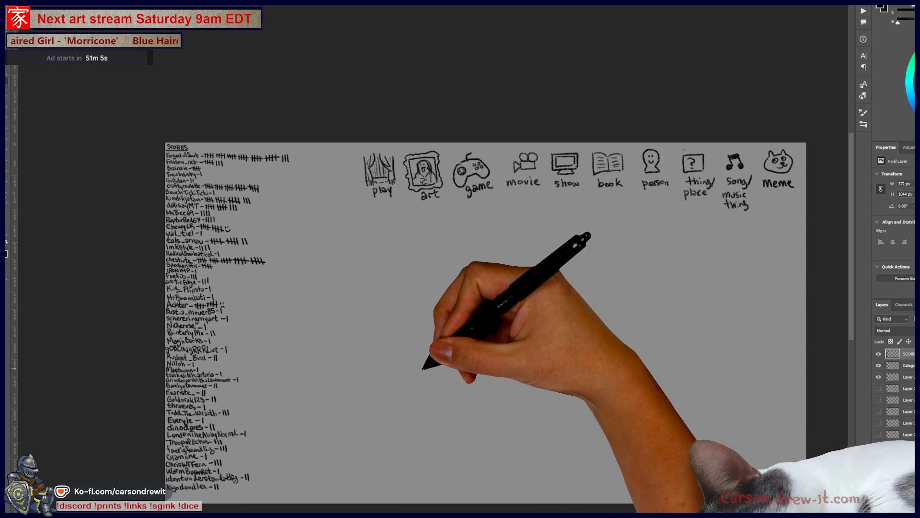
{"action": "scroll", "coordinate": [475, 283], "scroll_direction": "up", "scroll_amount": 2}
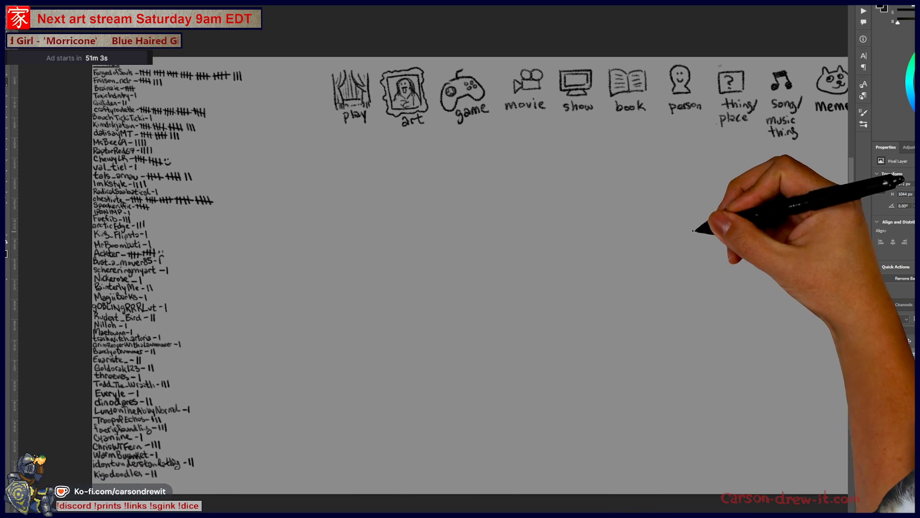
{"action": "scroll", "coordinate": [454, 278], "scroll_direction": "up", "scroll_amount": 1}
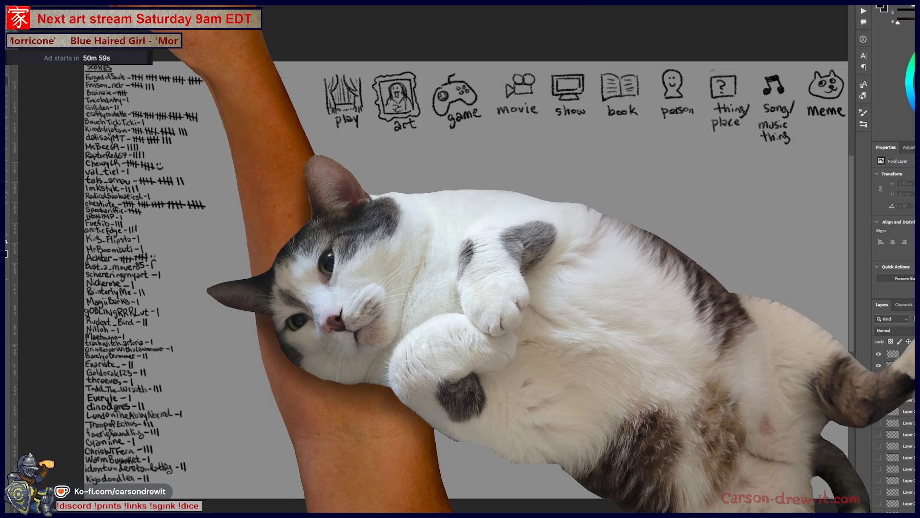
In the excavator sketch, ink the bucket's long diagonal top edge, redrawing it until it fits.
{"action": "key", "text": "ctrl+Tab"}
{"action": "left_click_drag", "start_coordinate": [500, 271], "coordinate": [510, 283]}
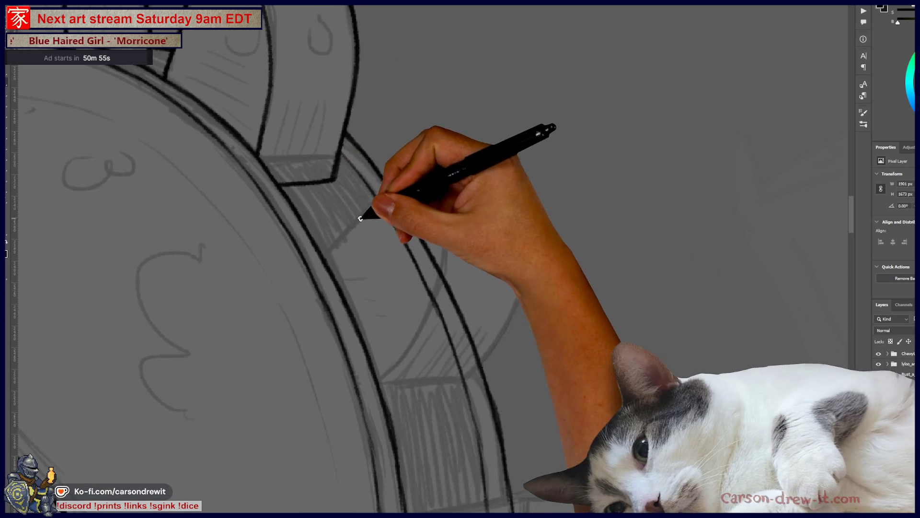
{"action": "left_click_drag", "start_coordinate": [326, 259], "coordinate": [406, 175]}
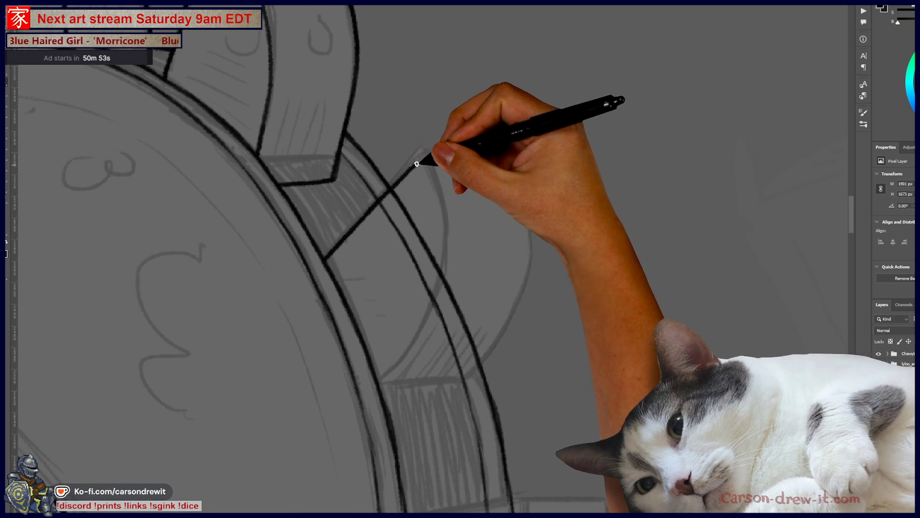
{"action": "key", "text": "ctrl+z"}
{"action": "mouse_move", "coordinate": [327, 254]}
{"action": "left_mouse_down"}
{"action": "mouse_move", "coordinate": [432, 151]}
{"action": "mouse_move", "coordinate": [485, 158]}
{"action": "left_mouse_up"}
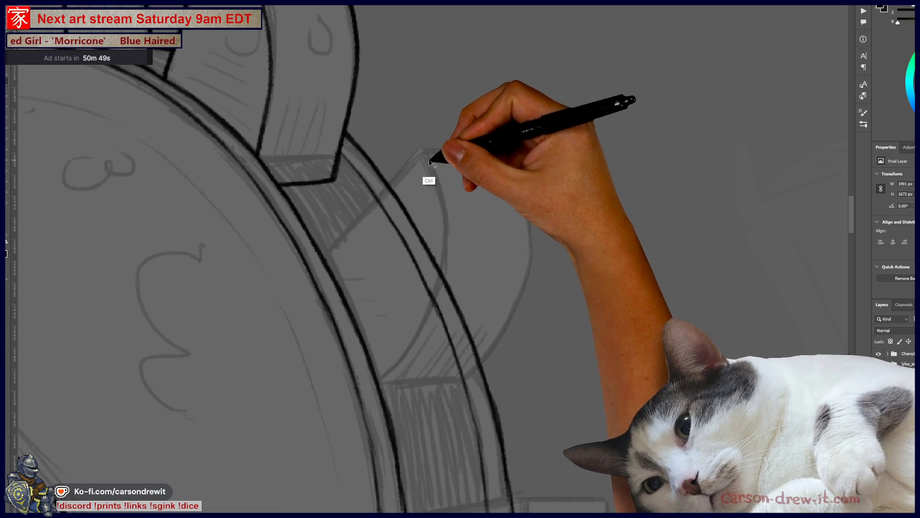
{"action": "key", "text": "ctrl+z"}
{"action": "left_click_drag", "start_coordinate": [327, 254], "coordinate": [410, 171]}
{"action": "key", "text": "ctrl+z"}
{"action": "mouse_move", "coordinate": [329, 252]}
{"action": "left_mouse_down"}
{"action": "mouse_move", "coordinate": [420, 152]}
{"action": "mouse_move", "coordinate": [512, 155]}
{"action": "left_mouse_up"}
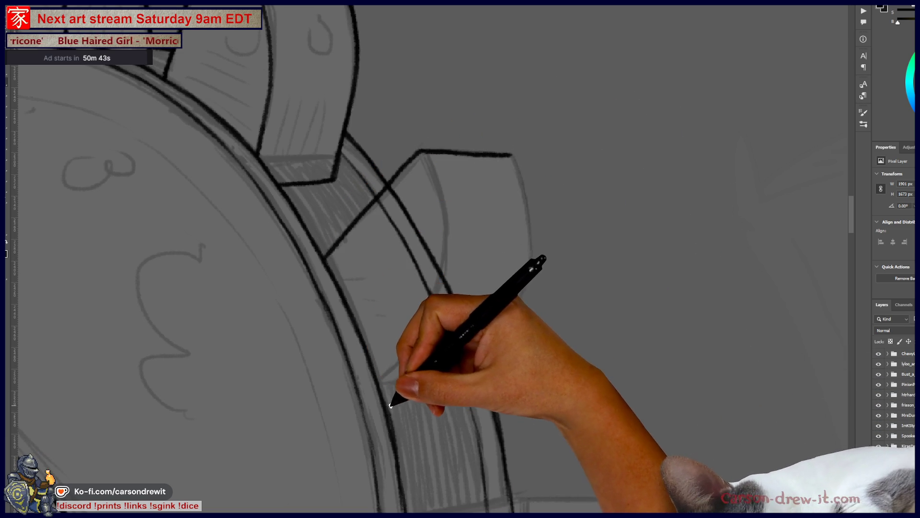
Ink the bucket's bottom edge, right side and lower-right edge, and erase a stray line inside the rim.
{"action": "left_click_drag", "start_coordinate": [387, 405], "coordinate": [446, 403]}
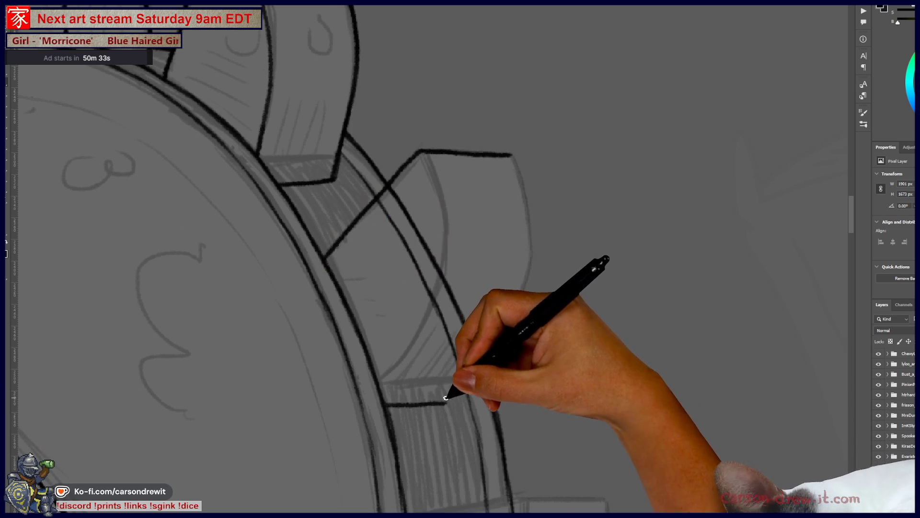
{"action": "left_click_drag", "start_coordinate": [448, 404], "coordinate": [502, 320]}
{"action": "mouse_move", "coordinate": [451, 396]}
{"action": "left_mouse_down"}
{"action": "mouse_move", "coordinate": [509, 328]}
{"action": "mouse_move", "coordinate": [530, 244]}
{"action": "left_mouse_up"}
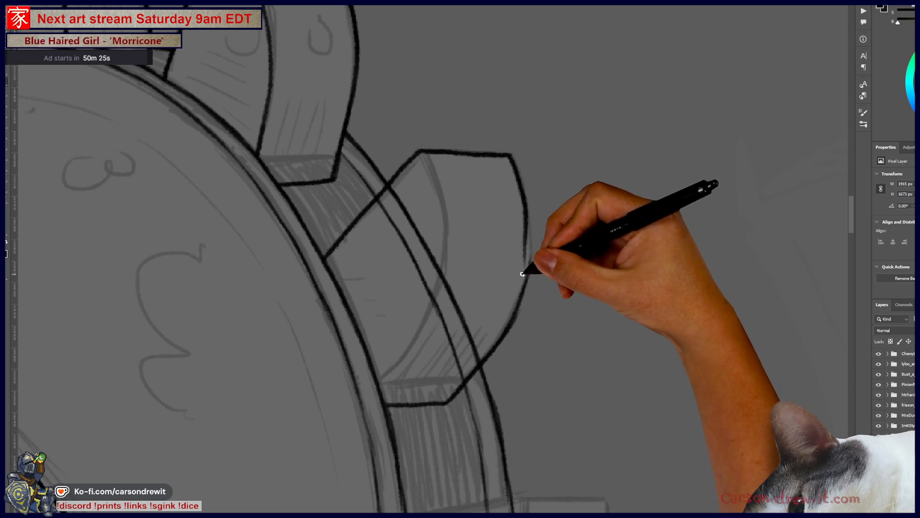
{"action": "mouse_move", "coordinate": [513, 155]}
{"action": "left_mouse_down"}
{"action": "mouse_move", "coordinate": [529, 221]}
{"action": "mouse_move", "coordinate": [503, 319]}
{"action": "left_mouse_up"}
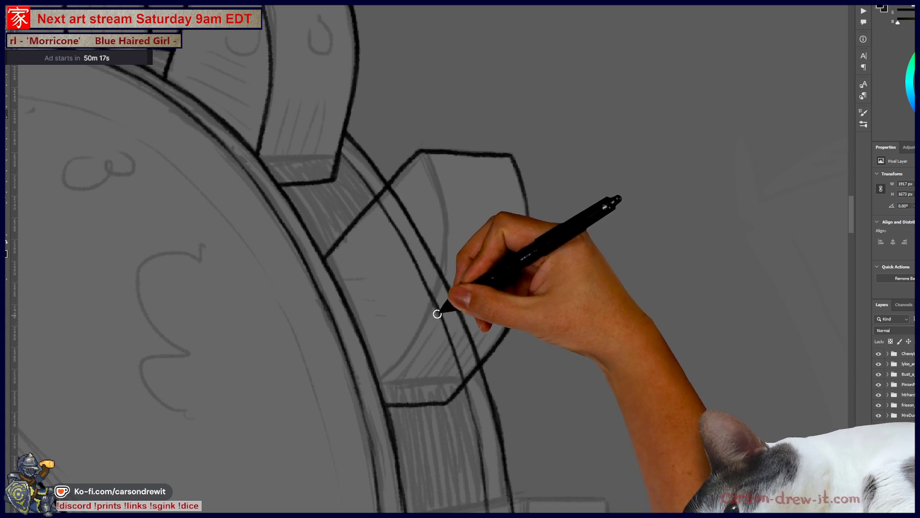
{"action": "mouse_move", "coordinate": [427, 249]}
{"action": "left_mouse_down"}
{"action": "mouse_move", "coordinate": [401, 206]}
{"action": "mouse_move", "coordinate": [405, 185]}
{"action": "mouse_move", "coordinate": [387, 193]}
{"action": "left_mouse_up"}
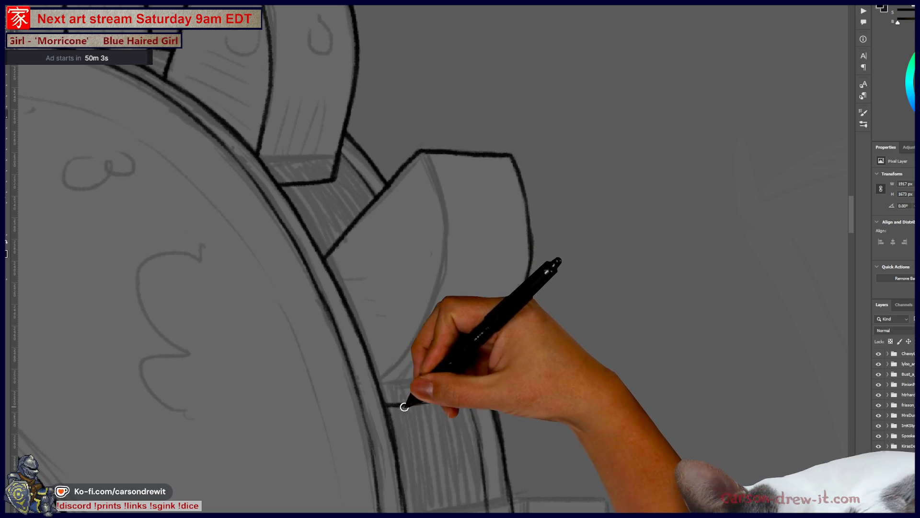
{"action": "mouse_move", "coordinate": [403, 400]}
{"action": "left_mouse_down"}
{"action": "mouse_move", "coordinate": [434, 399]}
{"action": "mouse_move", "coordinate": [527, 284]}
{"action": "left_mouse_up"}
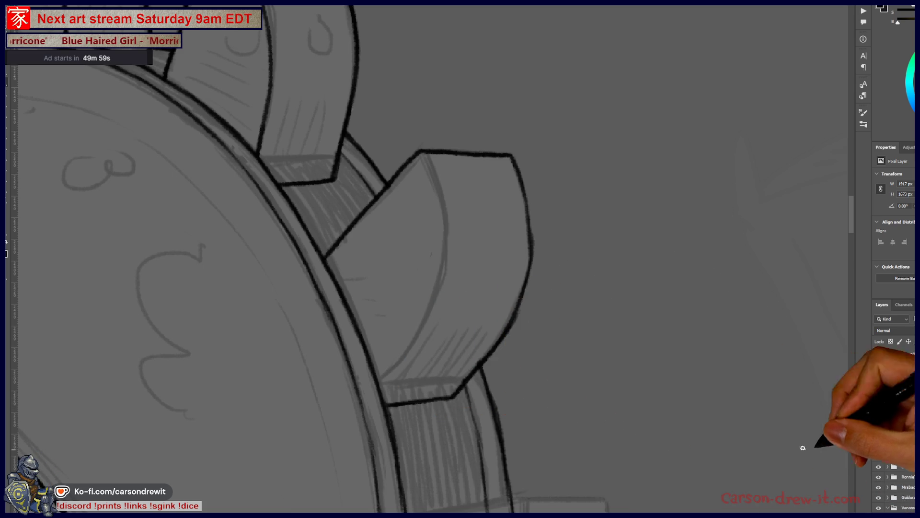
{"action": "key", "text": "ctrl+minus"}
{"action": "key", "text": "ctrl+minus"}
{"action": "key", "text": "ctrl+minus"}
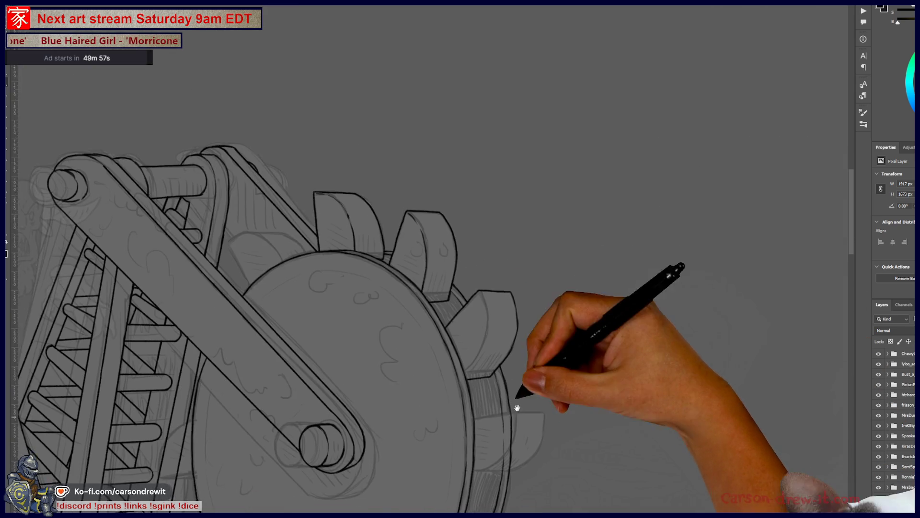
Ink the next bucket's bold top edge, curved outer side, bottom line and a short vertical stroke.
{"action": "key", "text": "ctrl+minus"}
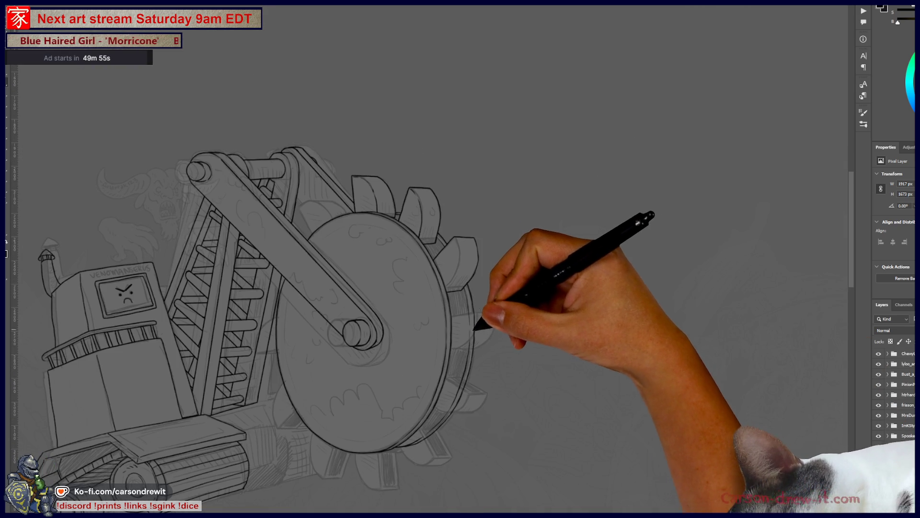
{"action": "key", "text": "ctrl+plus"}
{"action": "key", "text": "ctrl+plus"}
{"action": "key", "text": "ctrl+plus"}
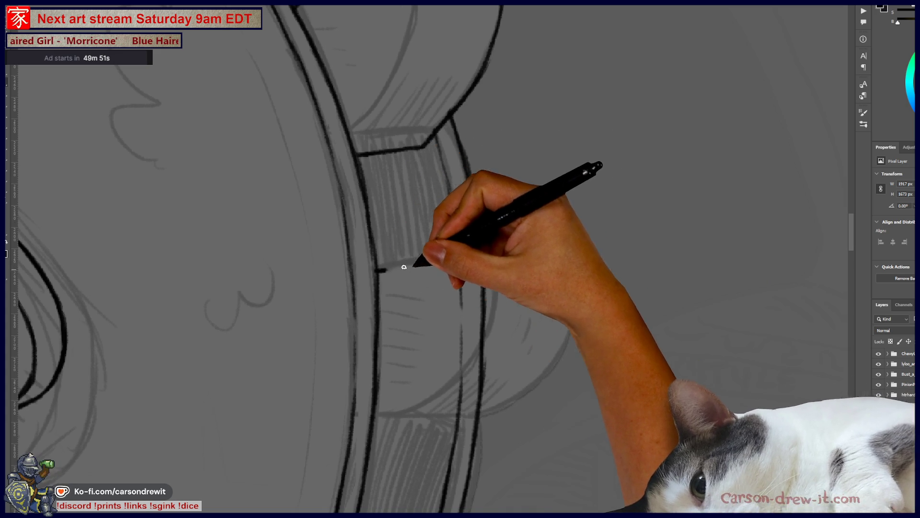
{"action": "mouse_move", "coordinate": [376, 268]}
{"action": "left_mouse_down"}
{"action": "mouse_move", "coordinate": [493, 246]}
{"action": "mouse_move", "coordinate": [571, 253]}
{"action": "left_mouse_up"}
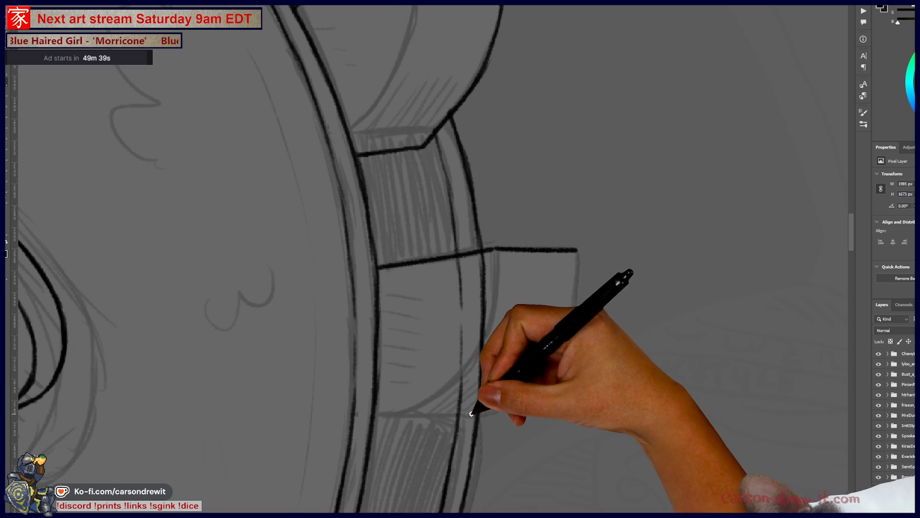
{"action": "mouse_move", "coordinate": [376, 423]}
{"action": "left_mouse_down"}
{"action": "mouse_move", "coordinate": [448, 416]}
{"action": "mouse_move", "coordinate": [573, 310]}
{"action": "left_mouse_up"}
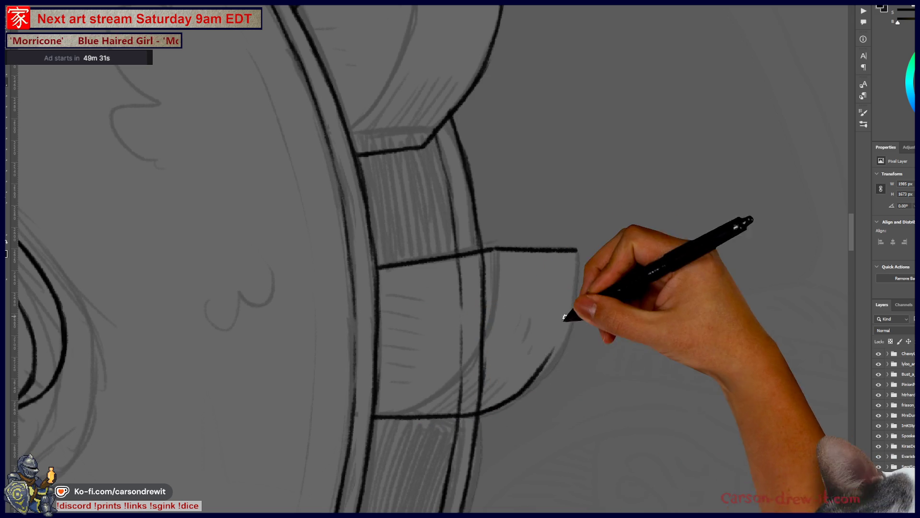
{"action": "mouse_move", "coordinate": [501, 401]}
{"action": "left_mouse_down"}
{"action": "mouse_move", "coordinate": [574, 329]}
{"action": "mouse_move", "coordinate": [578, 252]}
{"action": "left_mouse_up"}
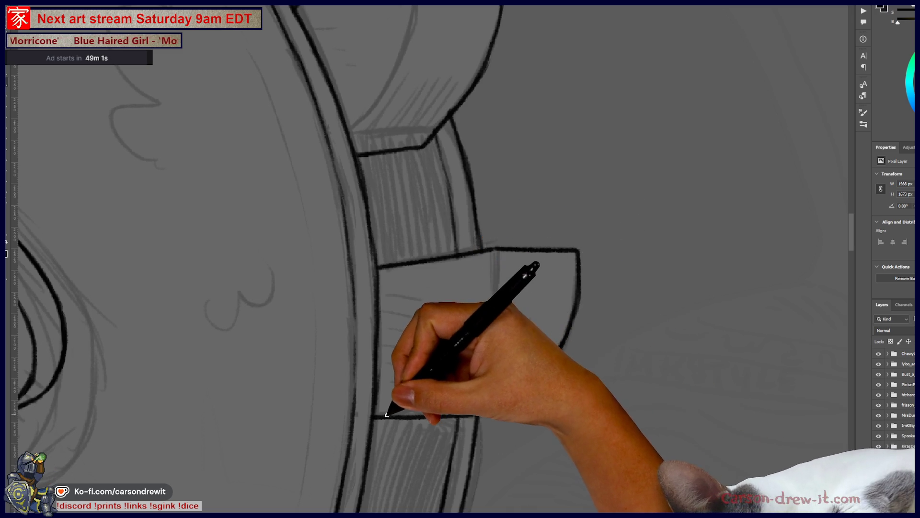
{"action": "left_click_drag", "start_coordinate": [394, 414], "coordinate": [463, 377]}
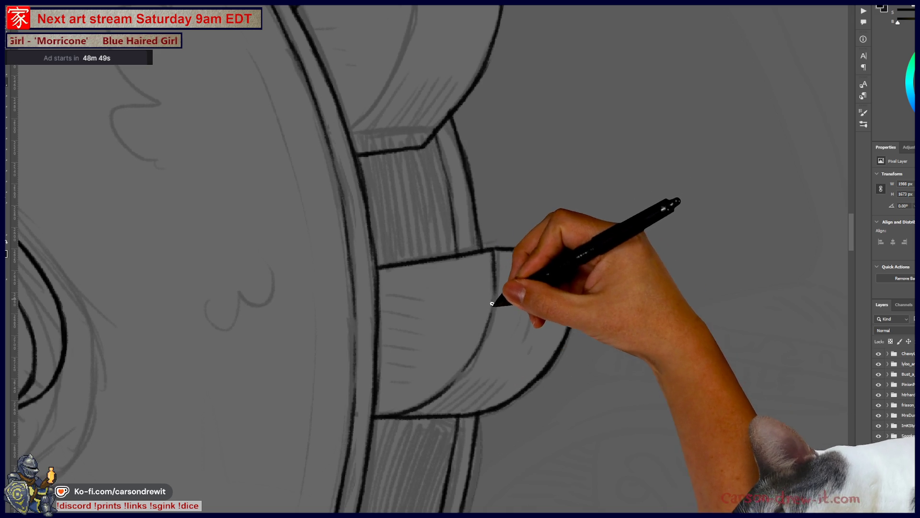
{"action": "left_click_drag", "start_coordinate": [494, 252], "coordinate": [496, 272]}
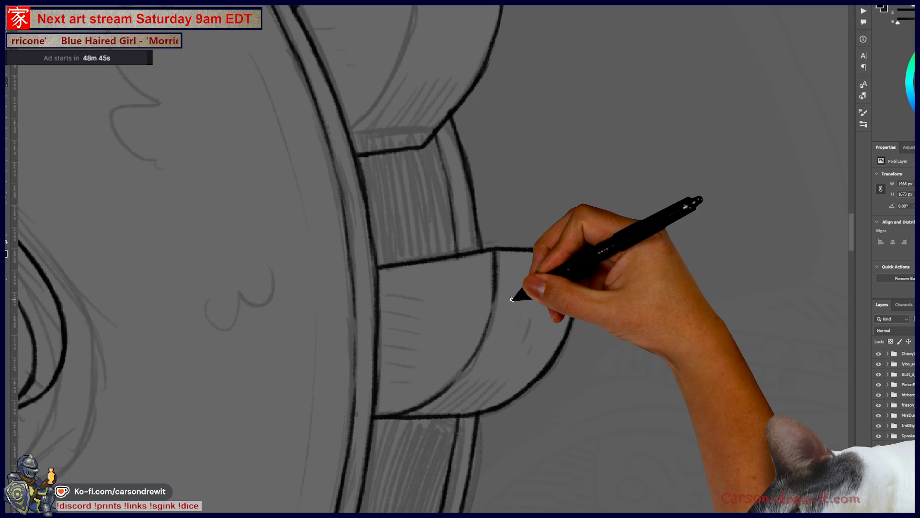
Ink the lower bucket's diagonal edges, bottom corner, curved drum rim line and right side.
{"action": "scroll", "coordinate": [512, 299], "scroll_direction": "down", "scroll_amount": 6}
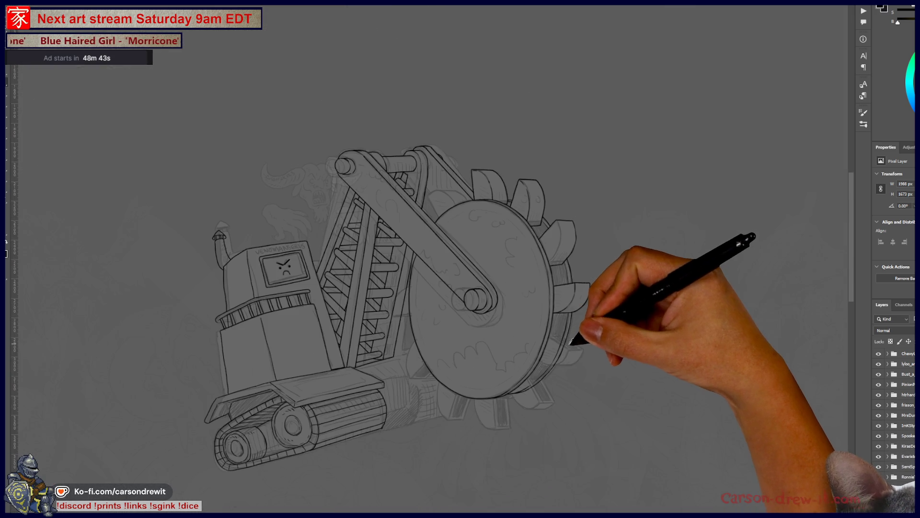
{"action": "left_click_drag", "start_coordinate": [576, 361], "coordinate": [539, 373]}
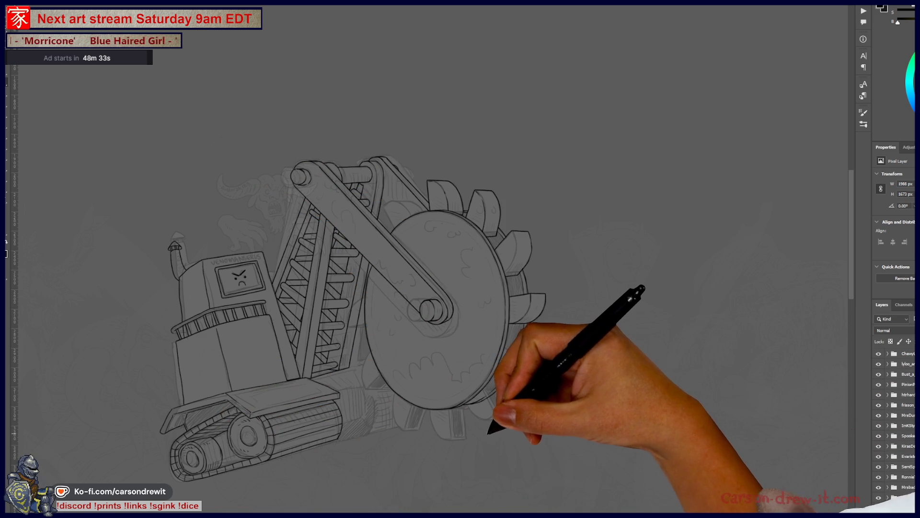
{"action": "scroll", "coordinate": [467, 425], "scroll_direction": "up", "scroll_amount": 2}
{"action": "scroll", "coordinate": [536, 303], "scroll_direction": "up", "scroll_amount": 4}
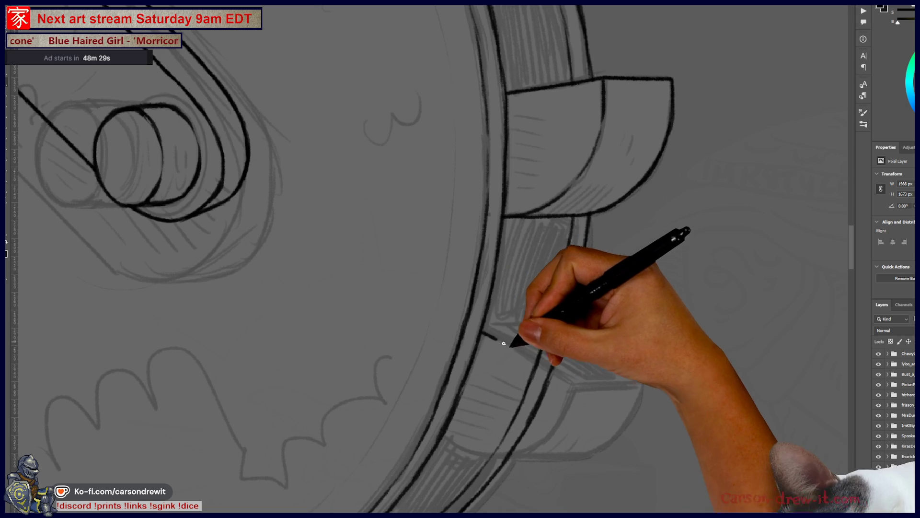
{"action": "left_click_drag", "start_coordinate": [521, 357], "coordinate": [567, 387]}
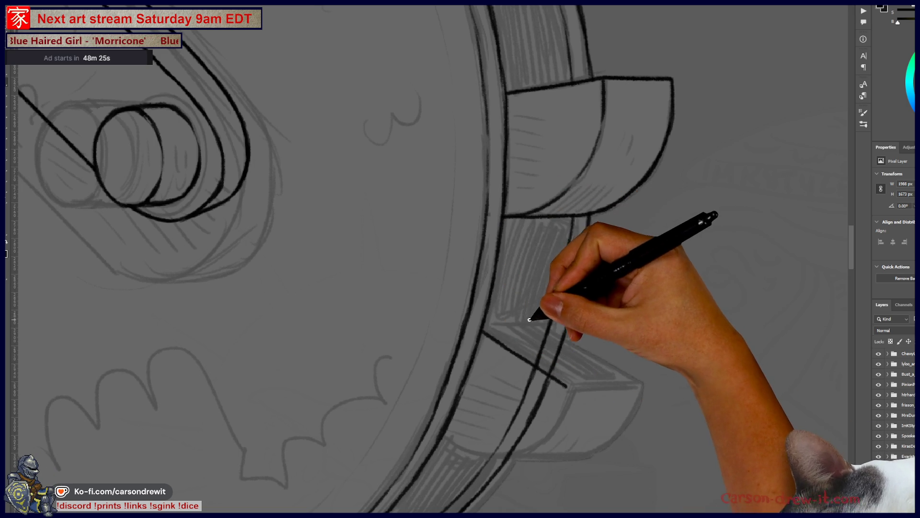
{"action": "left_click_drag", "start_coordinate": [524, 314], "coordinate": [626, 373]}
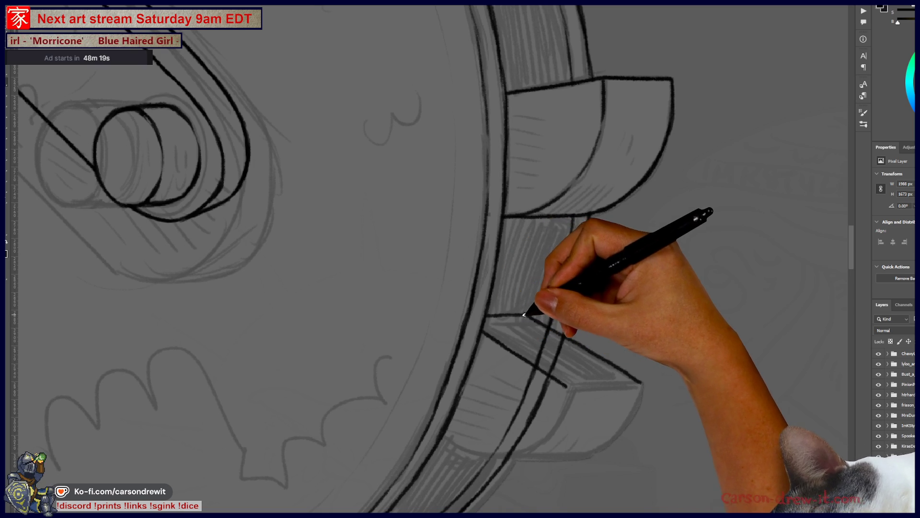
{"action": "left_click_drag", "start_coordinate": [492, 314], "coordinate": [523, 315]}
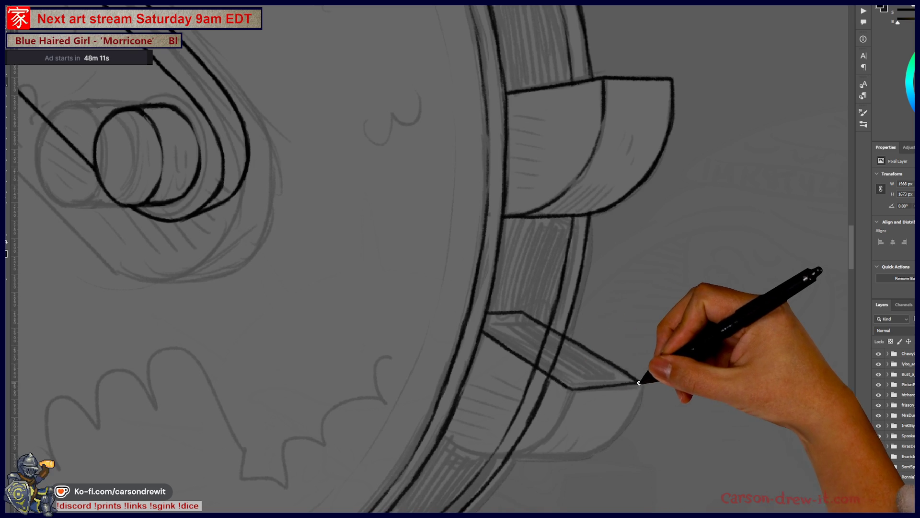
{"action": "left_click_drag", "start_coordinate": [621, 387], "coordinate": [641, 383]}
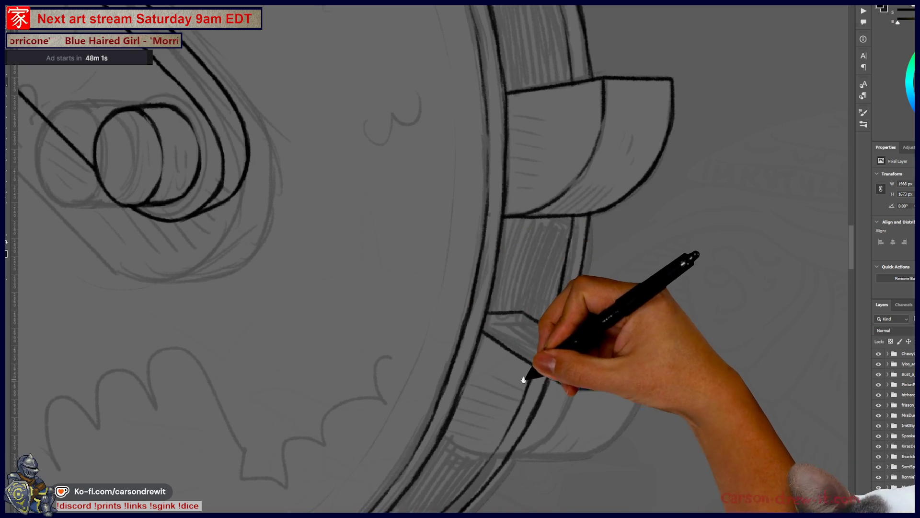
{"action": "left_click_drag", "start_coordinate": [524, 376], "coordinate": [562, 331]}
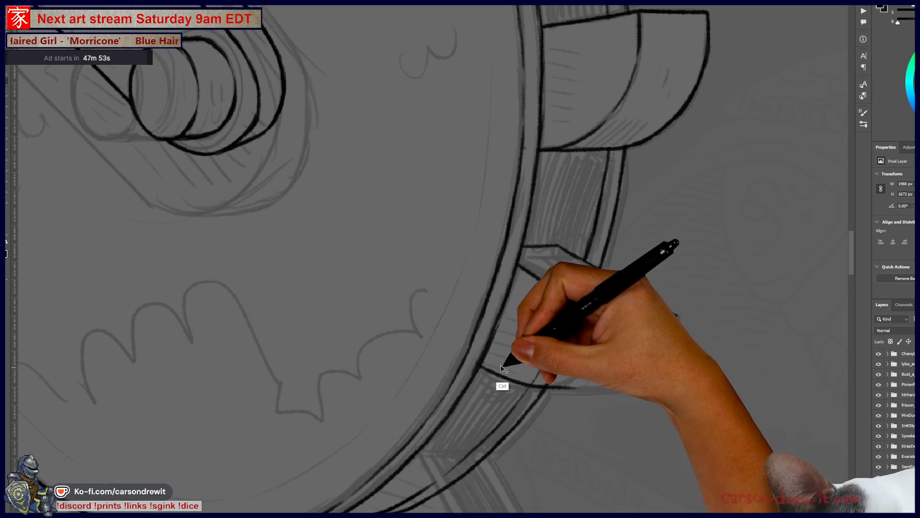
{"action": "left_click_drag", "start_coordinate": [478, 368], "coordinate": [589, 385]}
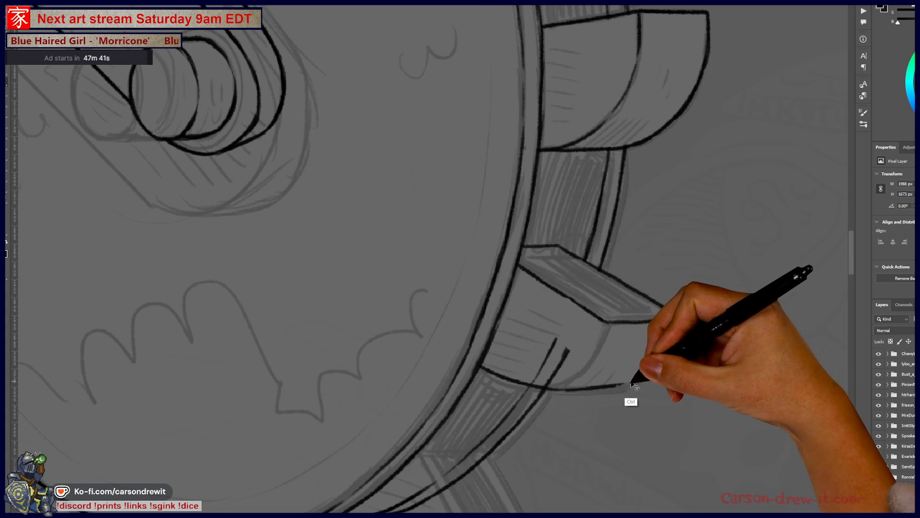
{"action": "mouse_move", "coordinate": [631, 381]}
{"action": "left_mouse_down"}
{"action": "mouse_move", "coordinate": [664, 362]}
{"action": "mouse_move", "coordinate": [678, 318]}
{"action": "left_mouse_up"}
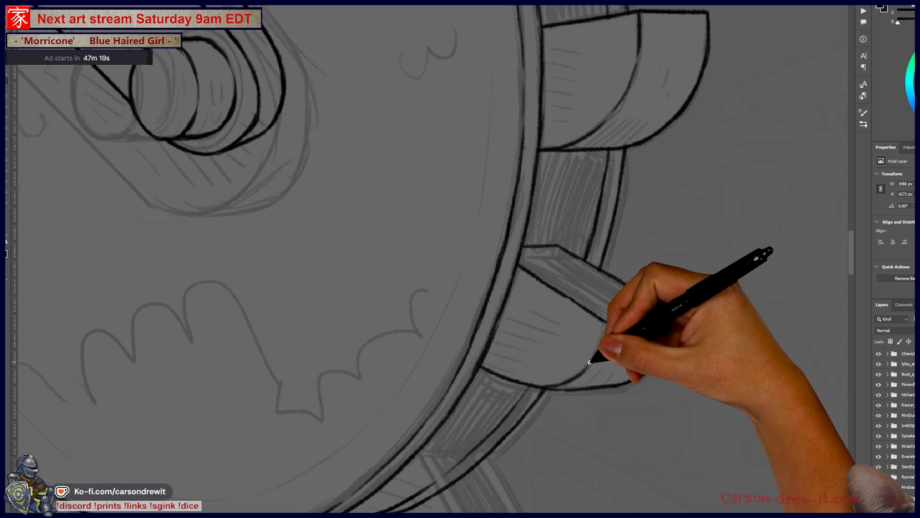
Outline the flat plank beside the rim and hatch its top face.
{"action": "left_click_drag", "start_coordinate": [637, 401], "coordinate": [700, 384]}
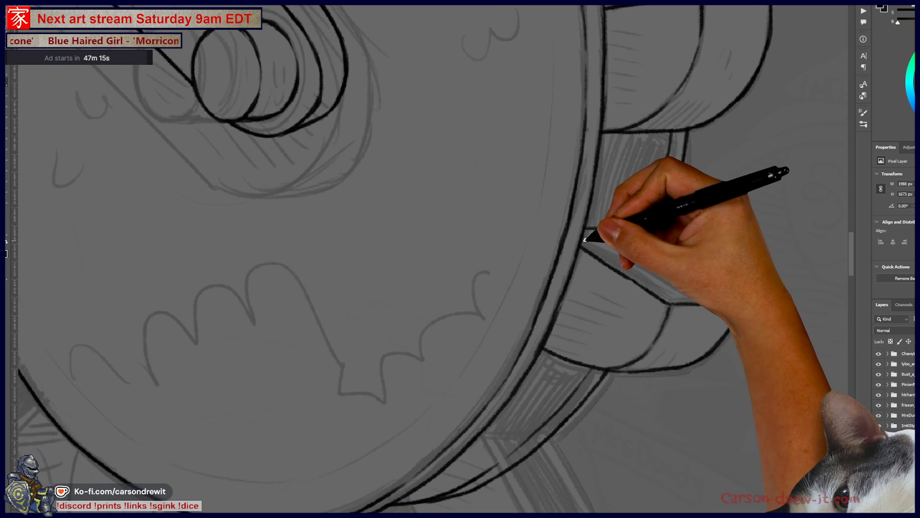
{"action": "mouse_move", "coordinate": [623, 264]}
{"action": "left_mouse_down"}
{"action": "mouse_move", "coordinate": [678, 287]}
{"action": "mouse_move", "coordinate": [657, 273]}
{"action": "mouse_move", "coordinate": [678, 288]}
{"action": "mouse_move", "coordinate": [730, 294]}
{"action": "mouse_move", "coordinate": [678, 293]}
{"action": "mouse_move", "coordinate": [709, 294]}
{"action": "left_mouse_up"}
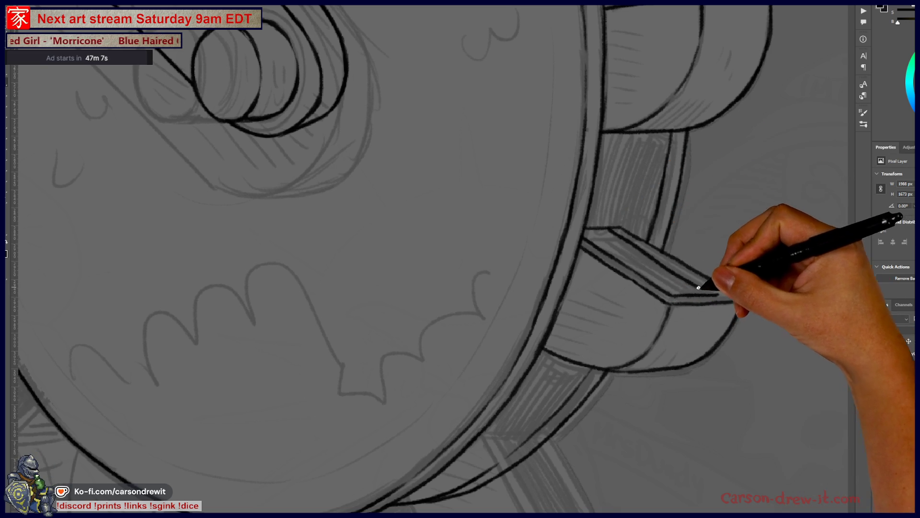
{"action": "left_click_drag", "start_coordinate": [622, 236], "coordinate": [719, 289]}
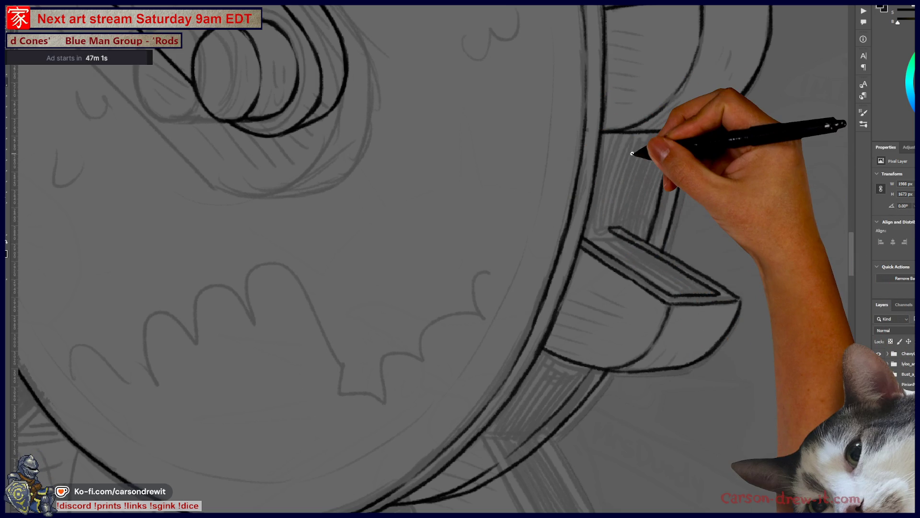
{"action": "key", "text": "ctrl+minus"}
{"action": "key", "text": "ctrl+minus"}
{"action": "key", "text": "ctrl+minus"}
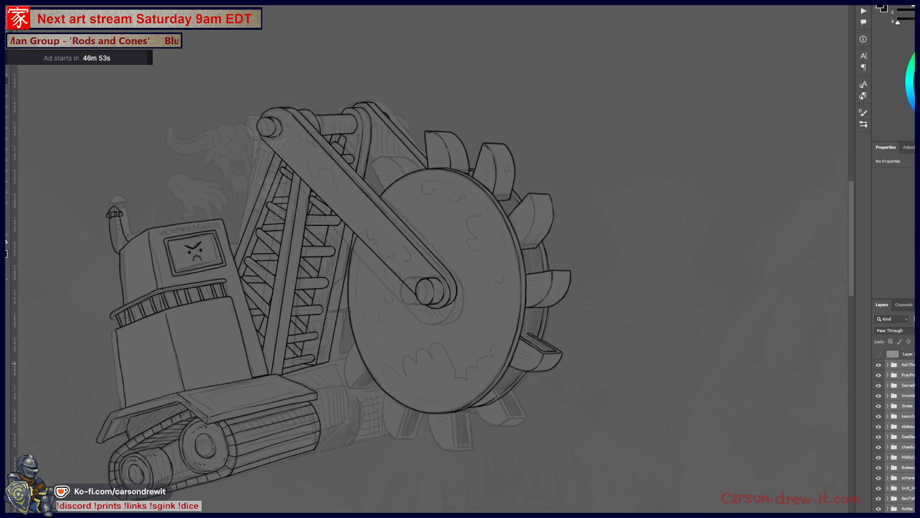
{"action": "key", "text": "0"}
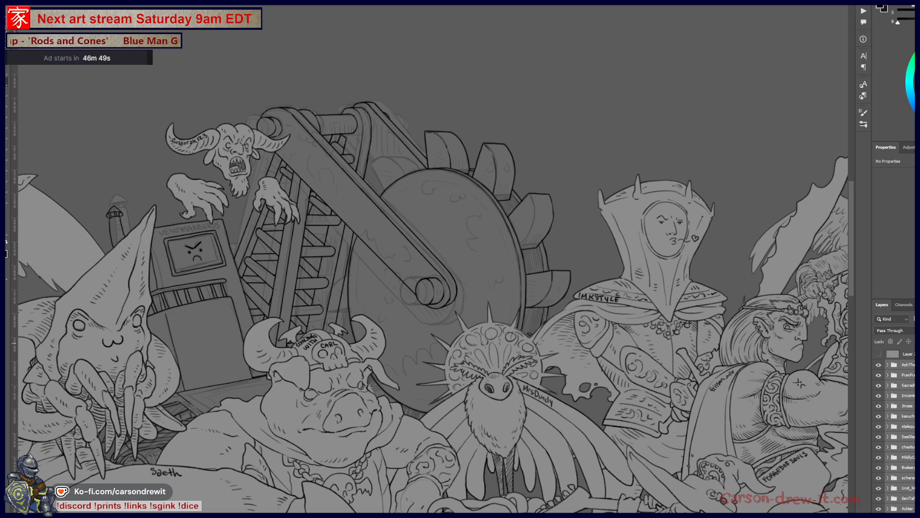
{"action": "key", "text": "ctrl+z"}
{"action": "key", "text": "ctrl+z"}
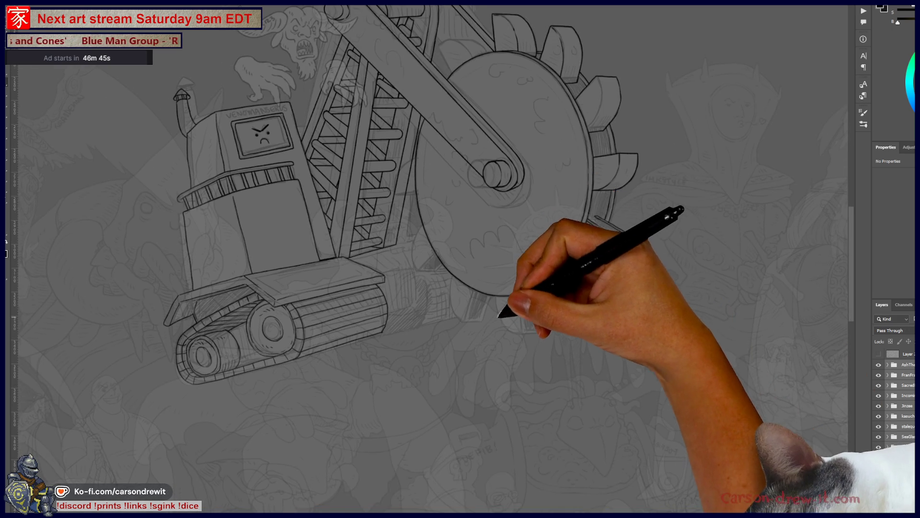
{"action": "scroll", "coordinate": [542, 287], "scroll_direction": "up", "scroll_amount": 3}
{"action": "scroll", "coordinate": [541, 286], "scroll_direction": "down", "scroll_amount": 5}
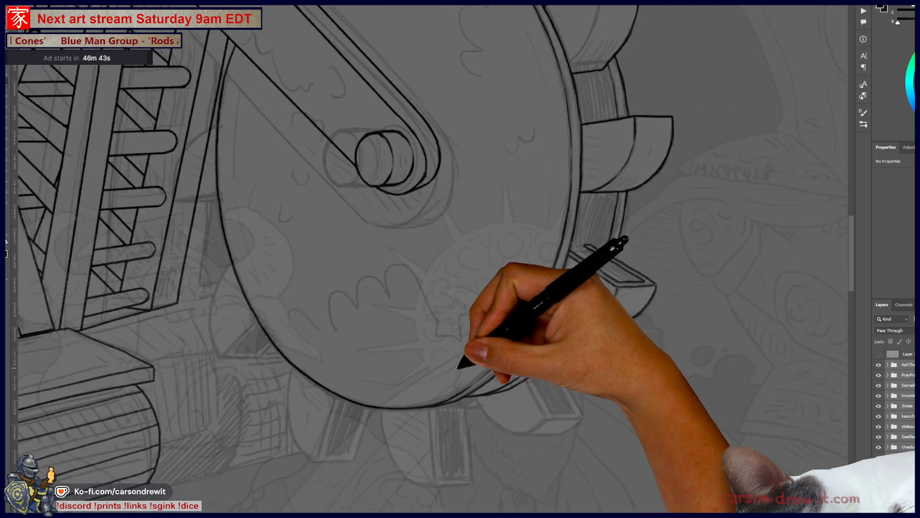
{"action": "mouse_move", "coordinate": [480, 345]}
{"action": "left_mouse_down"}
{"action": "mouse_move", "coordinate": [452, 411]}
{"action": "mouse_move", "coordinate": [488, 443]}
{"action": "mouse_move", "coordinate": [484, 425]}
{"action": "mouse_move", "coordinate": [484, 460]}
{"action": "left_mouse_up"}
{"action": "scroll", "coordinate": [552, 349], "scroll_direction": "up", "scroll_amount": 5}
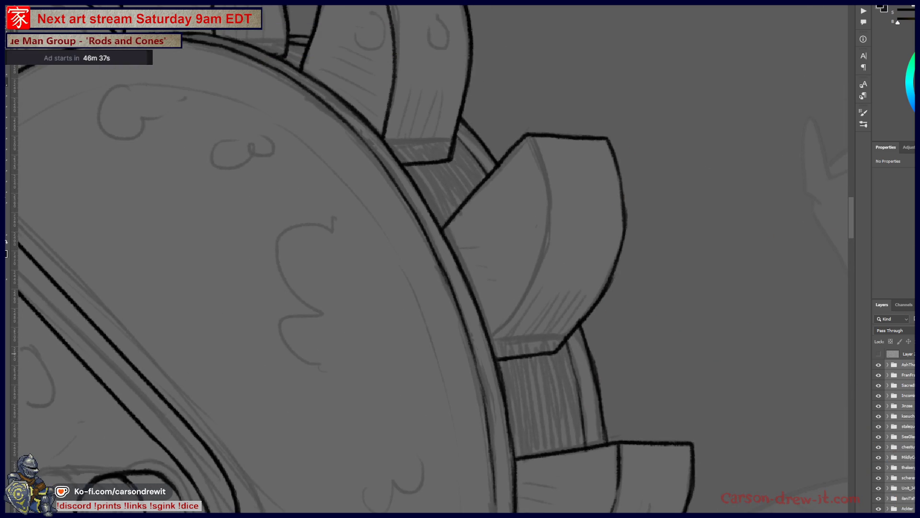
{"action": "scroll", "coordinate": [897, 432], "scroll_direction": "down", "scroll_amount": 10}
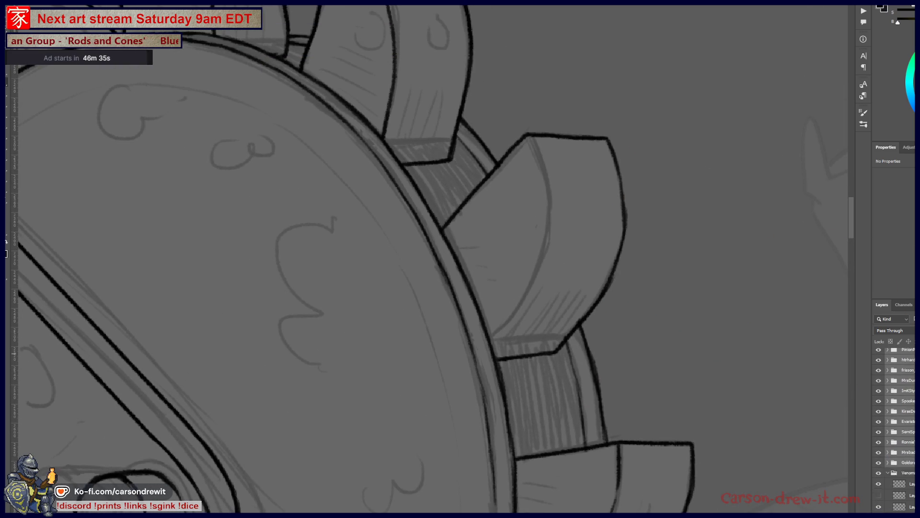
{"action": "left_click", "coordinate": [908, 472]}
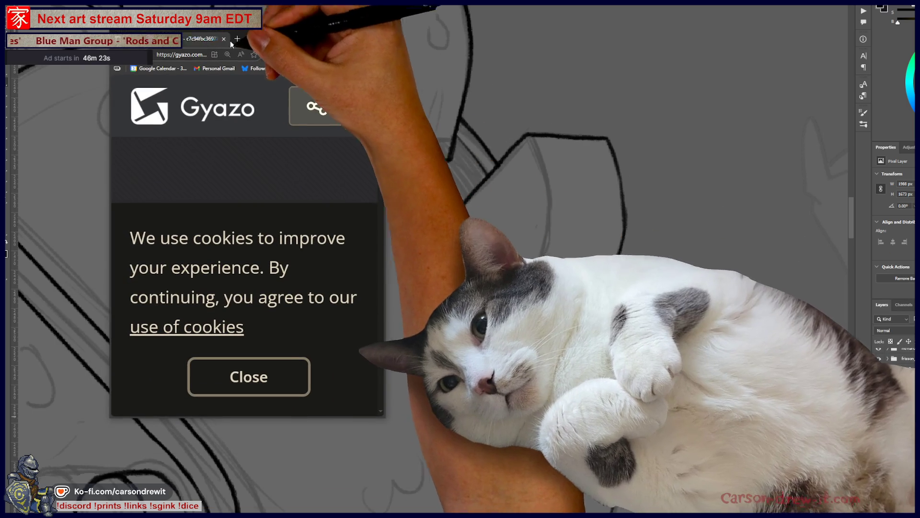
Enlarge the browser window so the shared comic page image shows in full.
{"action": "mouse_move", "coordinate": [386, 417]}
{"action": "left_mouse_down"}
{"action": "mouse_move", "coordinate": [844, 432]}
{"action": "mouse_move", "coordinate": [887, 479]}
{"action": "mouse_move", "coordinate": [844, 489]}
{"action": "left_mouse_up"}
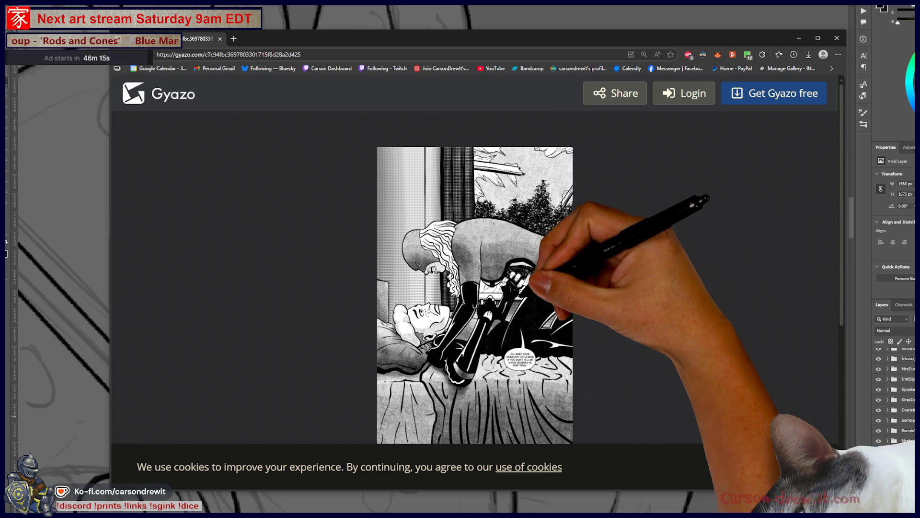
Zoom into the comic page and scroll around the sleeping figure and speech bubble.
{"action": "left_click", "coordinate": [516, 313]}
{"action": "scroll", "coordinate": [517, 313], "scroll_direction": "down", "scroll_amount": 3}
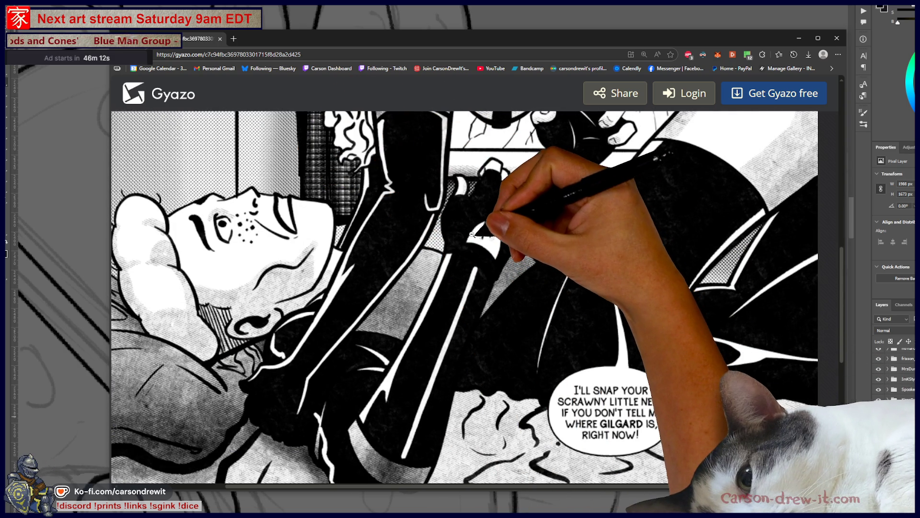
{"action": "left_click", "coordinate": [482, 235]}
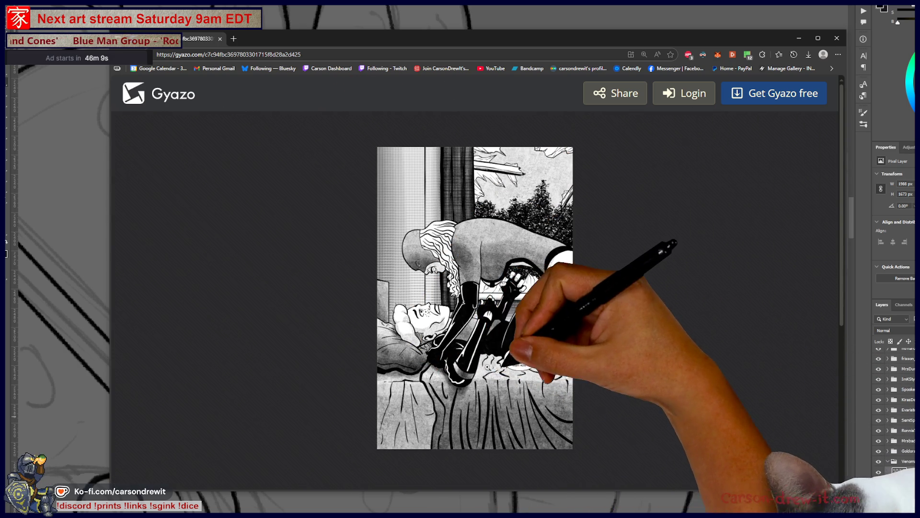
{"action": "left_click", "coordinate": [494, 366]}
{"action": "scroll", "coordinate": [495, 365], "scroll_direction": "down", "scroll_amount": 3}
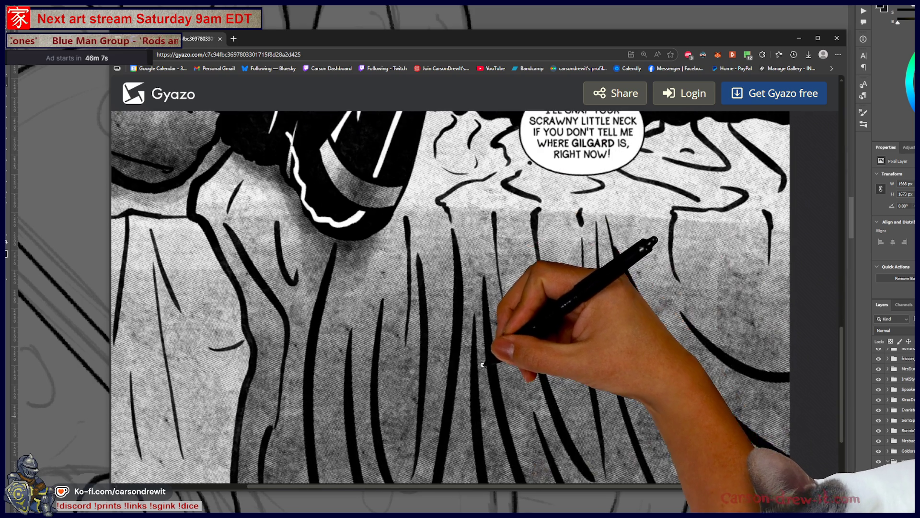
{"action": "scroll", "coordinate": [481, 360], "scroll_direction": "up", "scroll_amount": 5}
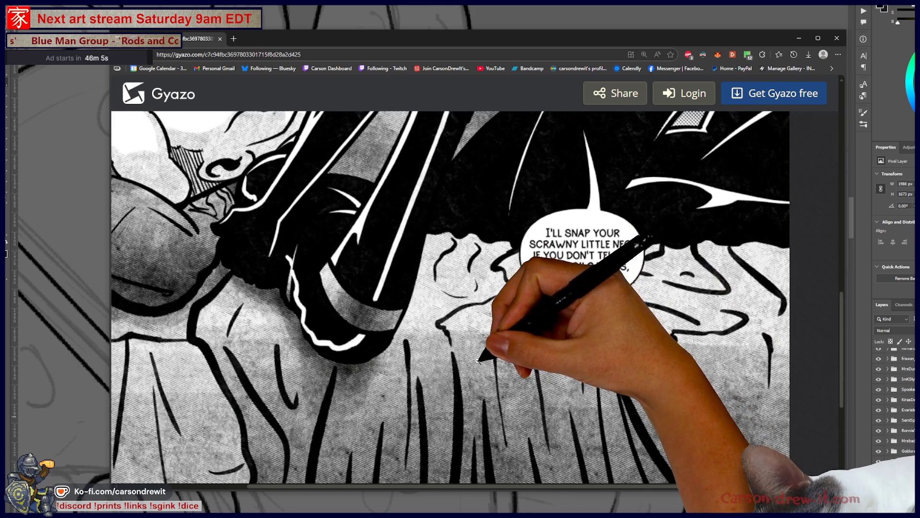
{"action": "scroll", "coordinate": [476, 357], "scroll_direction": "left", "scroll_amount": 3}
{"action": "scroll", "coordinate": [475, 355], "scroll_direction": "up", "scroll_amount": 3}
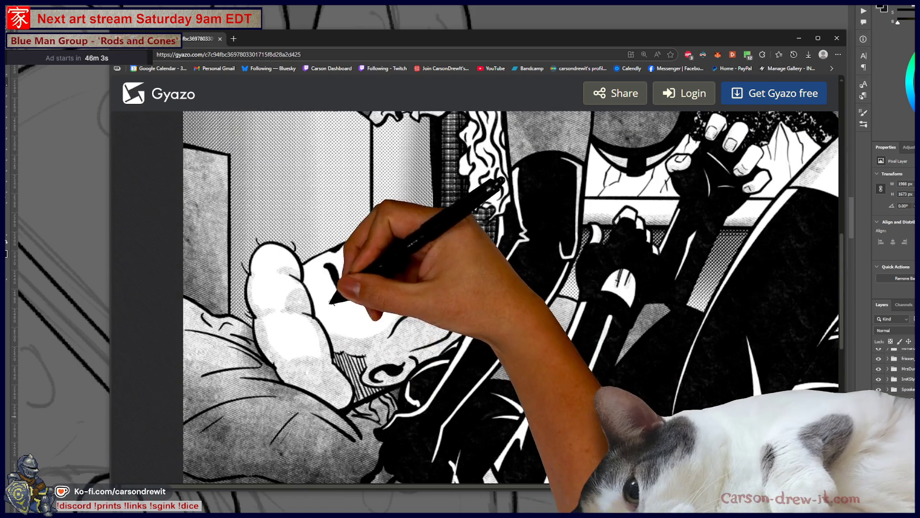
{"action": "scroll", "coordinate": [270, 336], "scroll_direction": "down", "scroll_amount": 2}
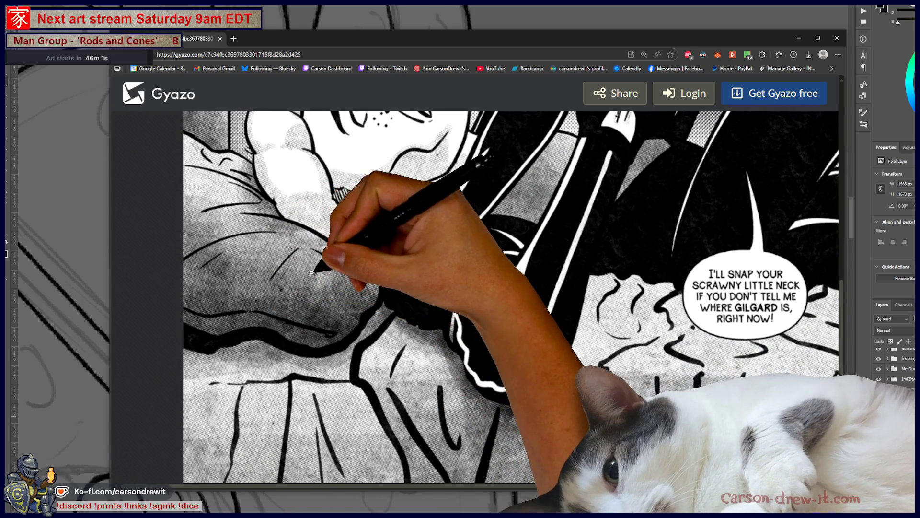
{"action": "scroll", "coordinate": [309, 288], "scroll_direction": "right", "scroll_amount": 3}
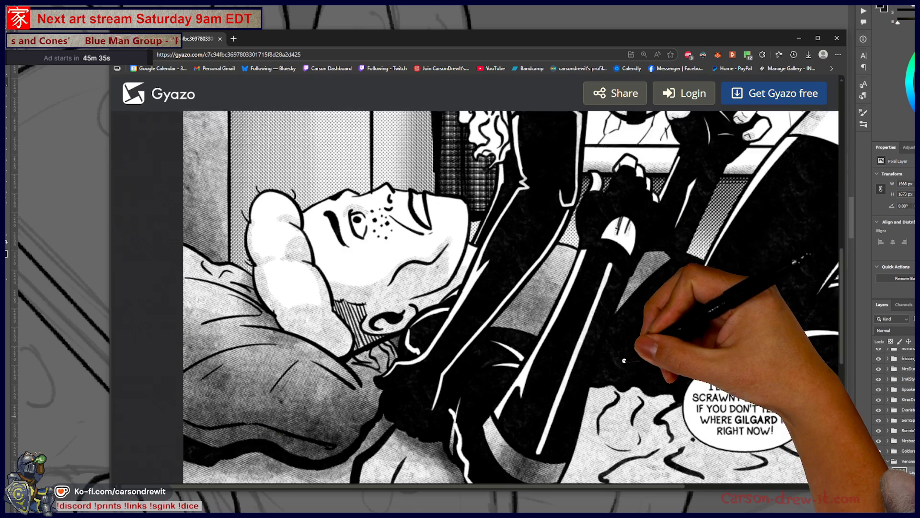
{"action": "key", "text": "ctrl+minus"}
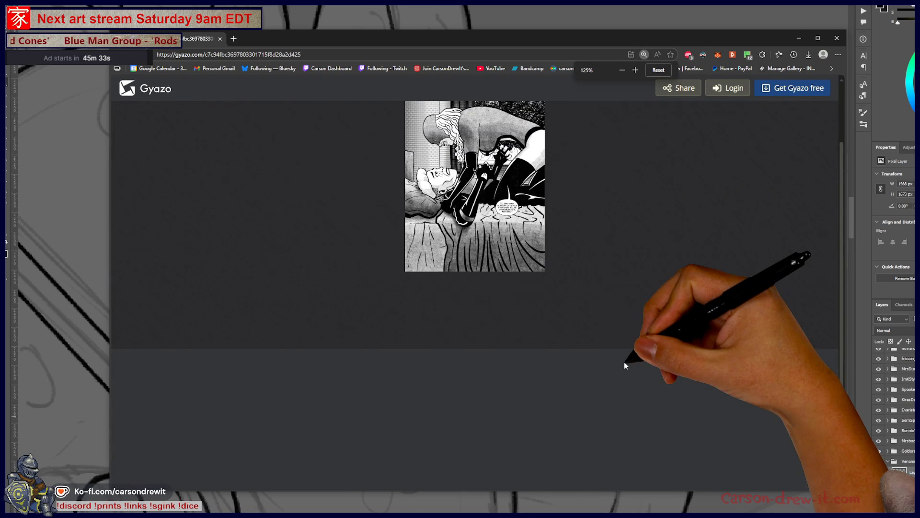
Compare the comic page at browser zooms from 125% to 400%, toggling full-size image view.
{"action": "key", "text": "ctrl+plus"}
{"action": "key", "text": "ctrl+plus"}
{"action": "key", "text": "ctrl+plus"}
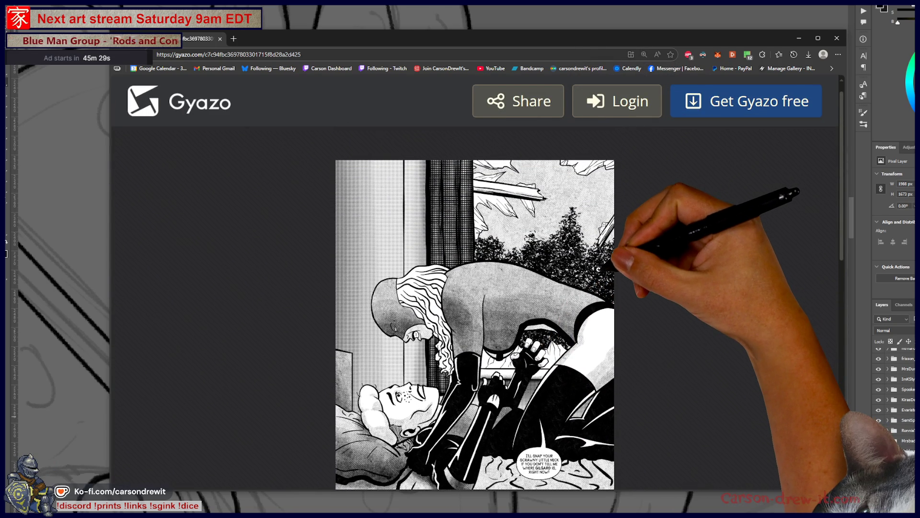
{"action": "left_click", "coordinate": [595, 248]}
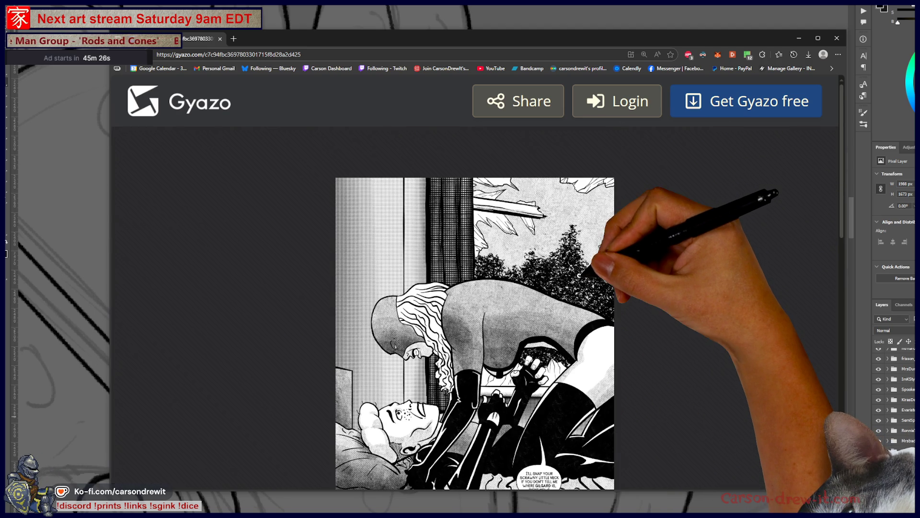
{"action": "left_click", "coordinate": [578, 276]}
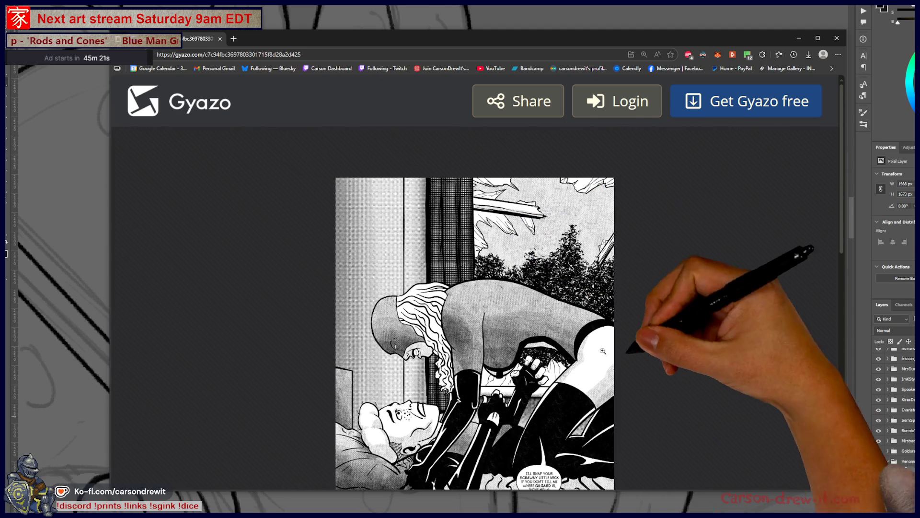
{"action": "scroll", "coordinate": [696, 286], "scroll_direction": "down", "scroll_amount": 2}
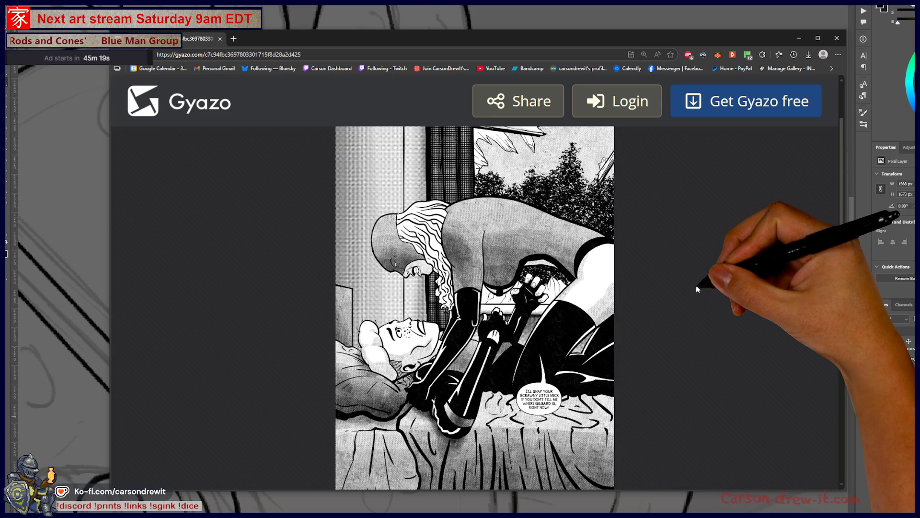
{"action": "scroll", "coordinate": [696, 285], "scroll_direction": "up", "scroll_amount": 3}
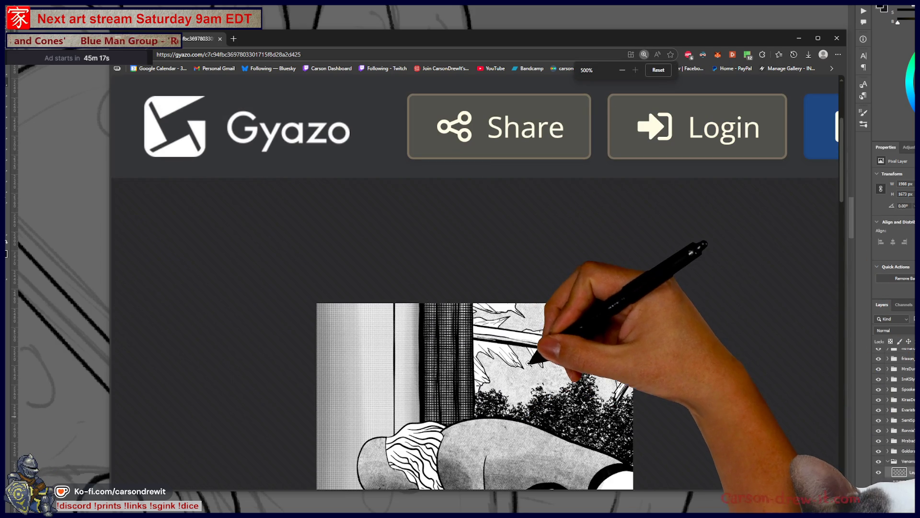
{"action": "left_click", "coordinate": [481, 340]}
{"action": "key", "text": "ctrl+minus"}
{"action": "key", "text": "ctrl+minus"}
{"action": "key", "text": "ctrl+minus"}
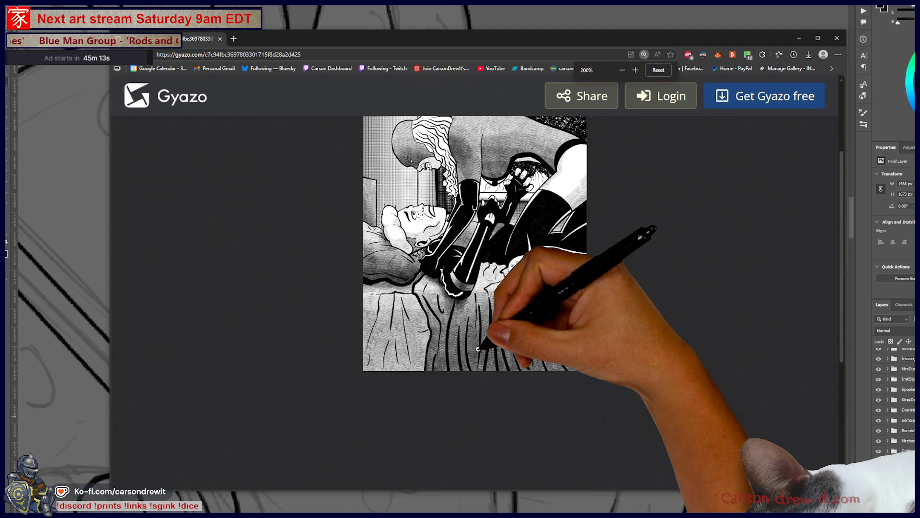
{"action": "key", "text": "ctrl+plus"}
{"action": "key", "text": "ctrl+plus"}
{"action": "key", "text": "ctrl+plus"}
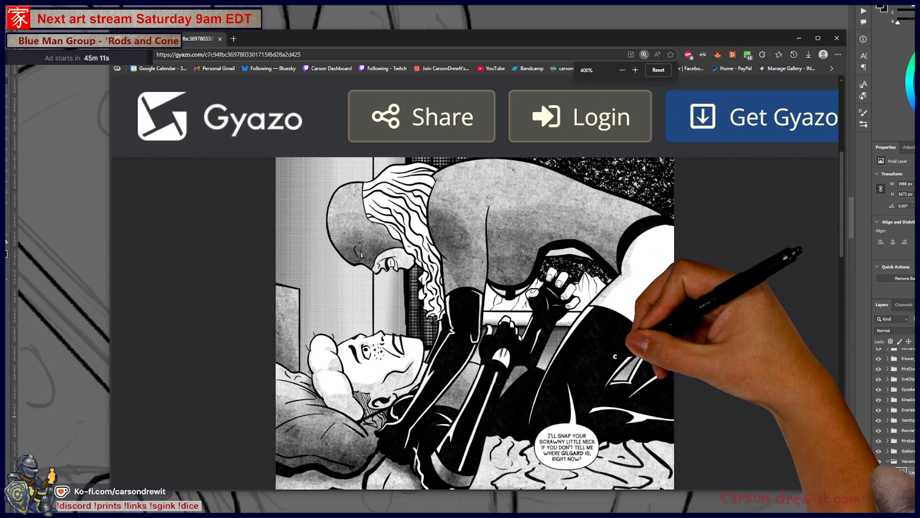
{"action": "key", "text": "ctrl+minus"}
{"action": "key", "text": "ctrl+minus"}
{"action": "key", "text": "ctrl+minus"}
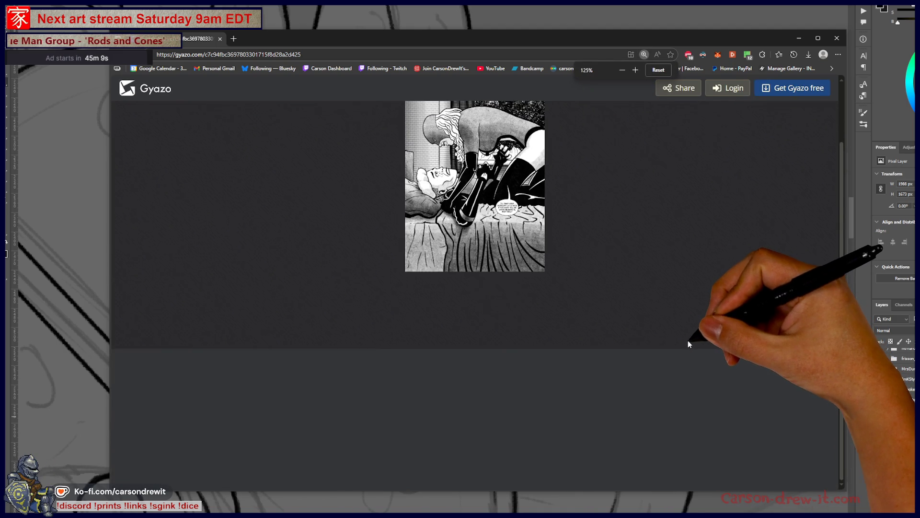
{"action": "key", "text": "ctrl+0"}
Take a final magnified look at the comic image, then close the Gyazo page.
{"action": "left_click", "coordinate": [498, 246]}
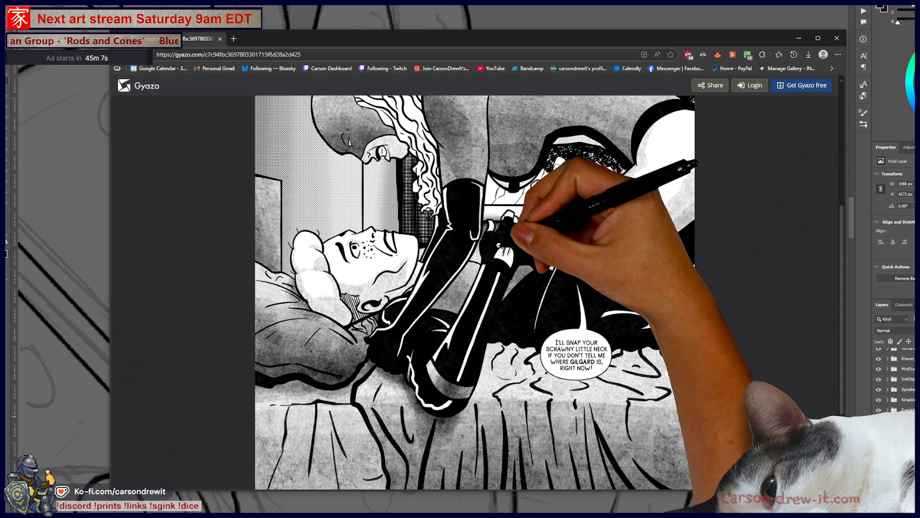
{"action": "scroll", "coordinate": [624, 269], "scroll_direction": "up", "scroll_amount": 3}
{"action": "scroll", "coordinate": [666, 280], "scroll_direction": "down", "scroll_amount": 3}
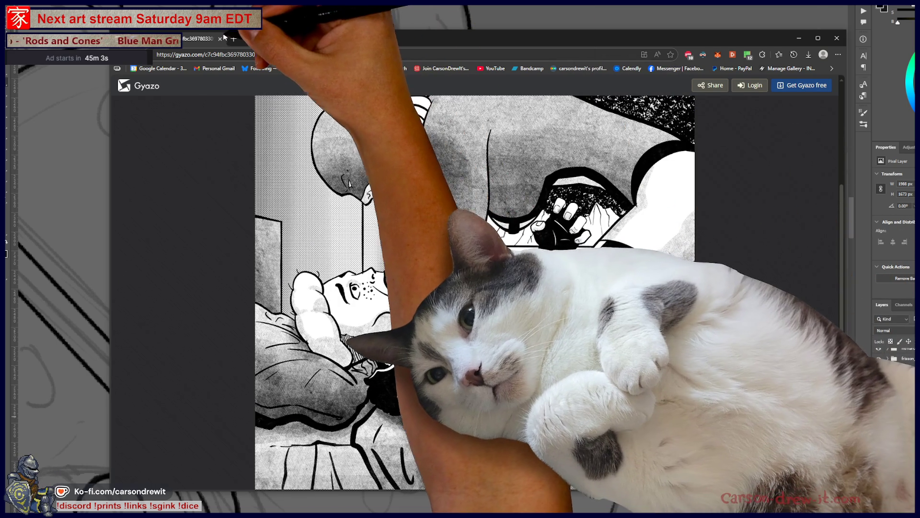
{"action": "left_click", "coordinate": [219, 38]}
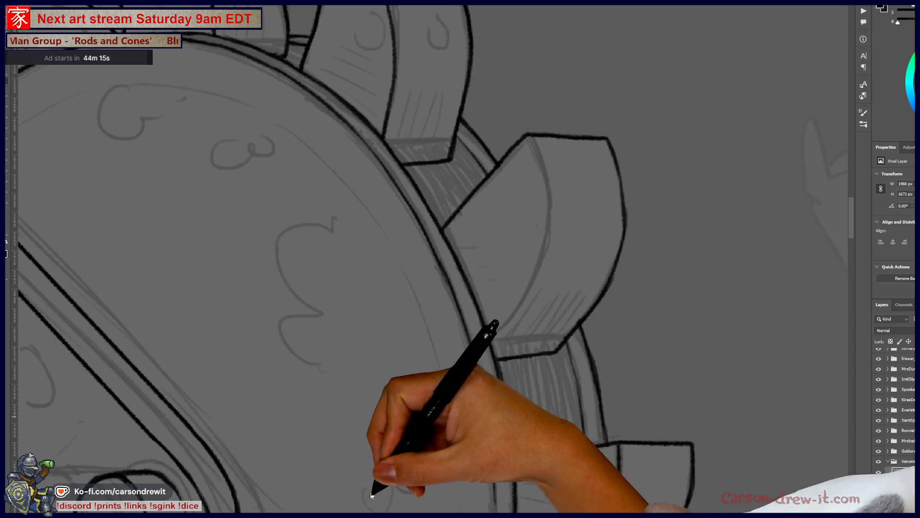
Bring up the Twitch Plus Program revenue page from the Edge taskbar preview.
{"action": "left_click", "coordinate": [267, 509]}
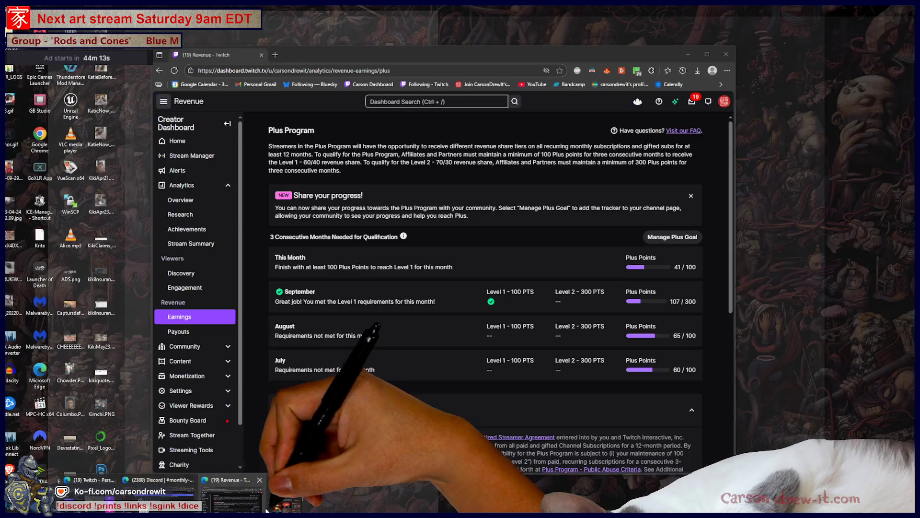
Scroll Discord's #monthly-community-showcase channel and open the red horned woman illustration full size.
{"action": "left_click", "coordinate": [144, 480]}
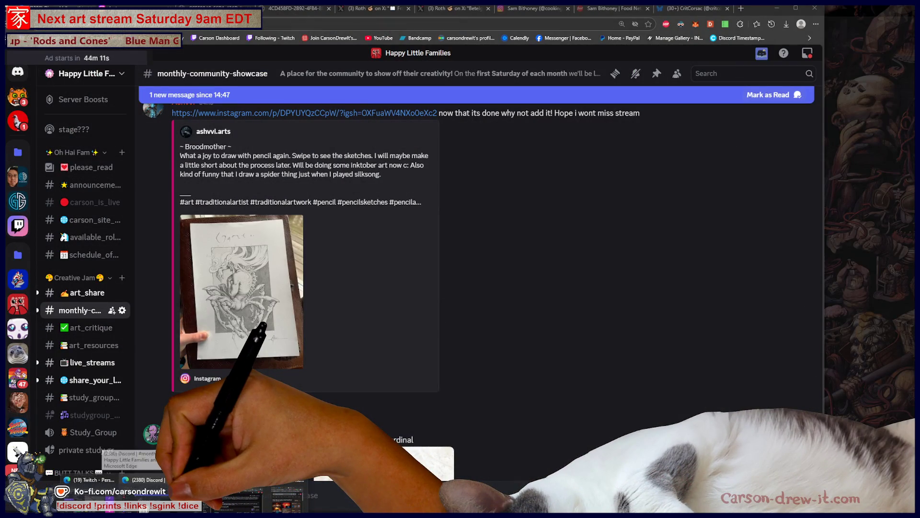
{"action": "scroll", "coordinate": [522, 311], "scroll_direction": "down", "scroll_amount": 15}
{"action": "scroll", "coordinate": [519, 313], "scroll_direction": "down", "scroll_amount": 15}
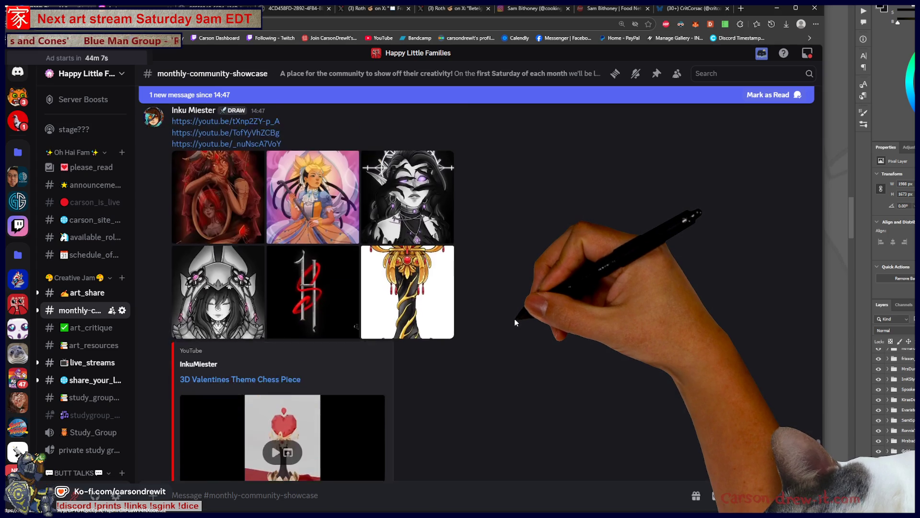
{"action": "scroll", "coordinate": [515, 321], "scroll_direction": "up", "scroll_amount": 3}
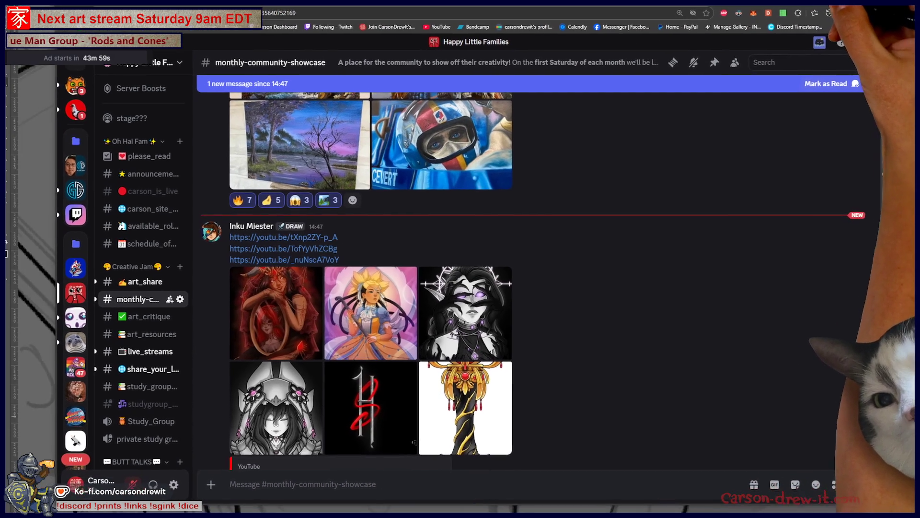
{"action": "scroll", "coordinate": [293, 247], "scroll_direction": "down", "scroll_amount": 2}
{"action": "scroll", "coordinate": [294, 247], "scroll_direction": "down", "scroll_amount": 2}
{"action": "scroll", "coordinate": [293, 251], "scroll_direction": "up", "scroll_amount": 2}
{"action": "scroll", "coordinate": [292, 251], "scroll_direction": "down", "scroll_amount": 3}
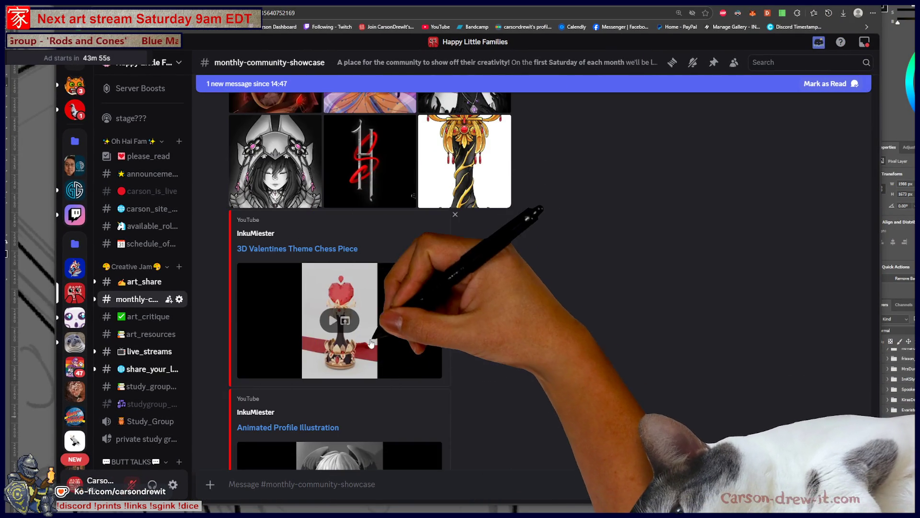
{"action": "scroll", "coordinate": [372, 343], "scroll_direction": "down", "scroll_amount": 6}
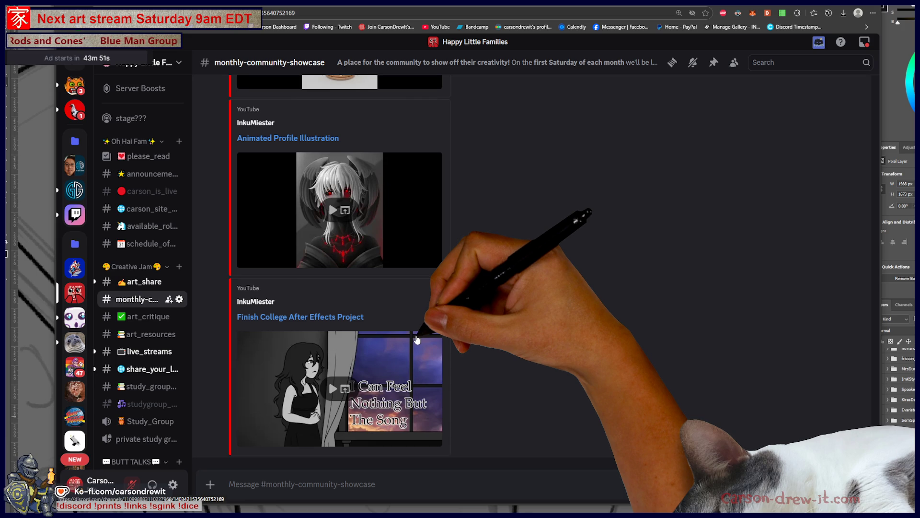
{"action": "scroll", "coordinate": [412, 340], "scroll_direction": "up", "scroll_amount": 10}
{"action": "scroll", "coordinate": [404, 341], "scroll_direction": "up", "scroll_amount": 2}
{"action": "left_click", "coordinate": [291, 344]}
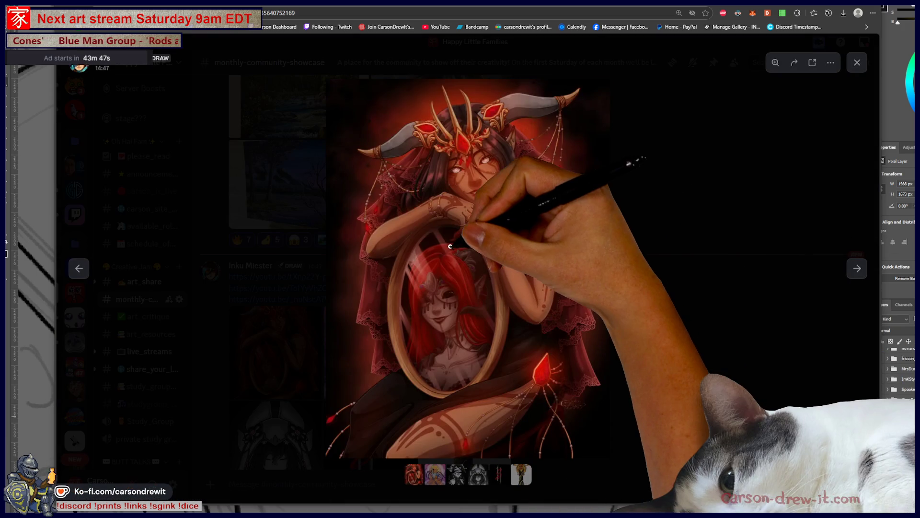
Magnify the horned woman artwork and pan between her face, crown and the mirror figure.
{"action": "left_click", "coordinate": [470, 189]}
{"action": "scroll", "coordinate": [649, 293], "scroll_direction": "up", "scroll_amount": 3}
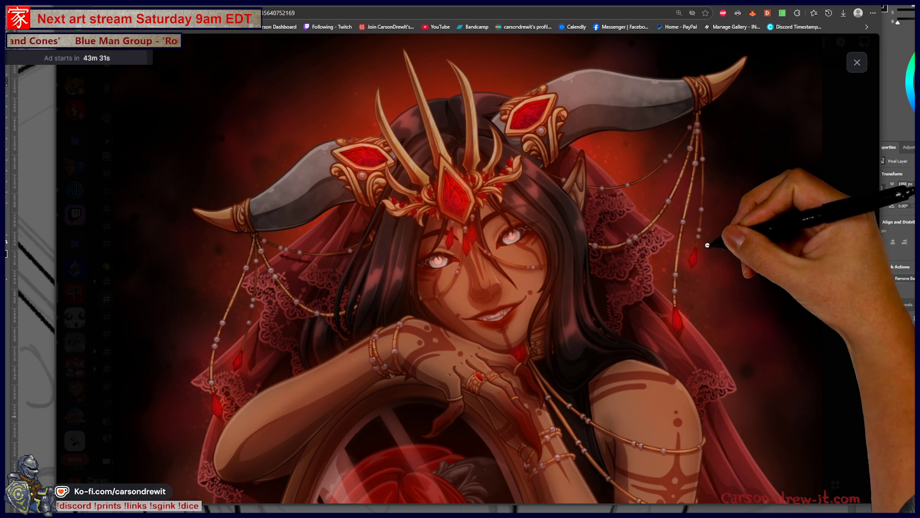
{"action": "scroll", "coordinate": [741, 233], "scroll_direction": "down", "scroll_amount": 3}
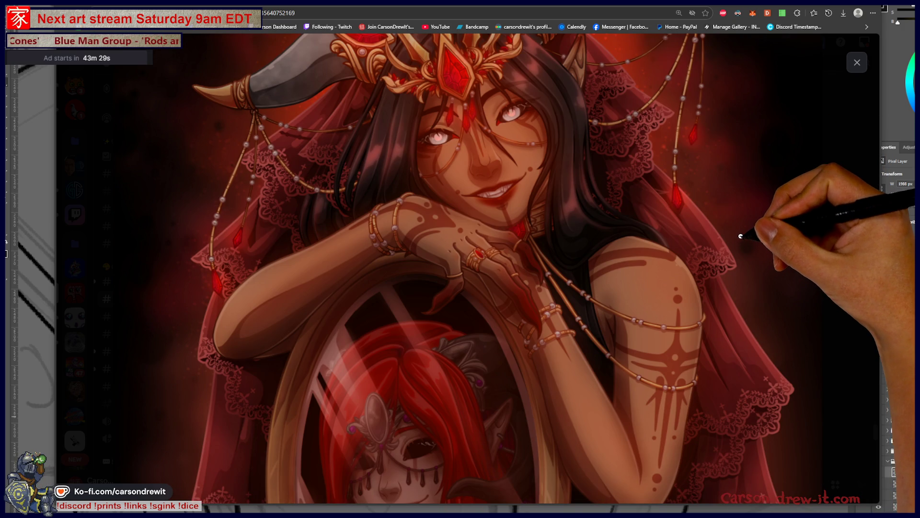
{"action": "scroll", "coordinate": [741, 231], "scroll_direction": "up", "scroll_amount": 1}
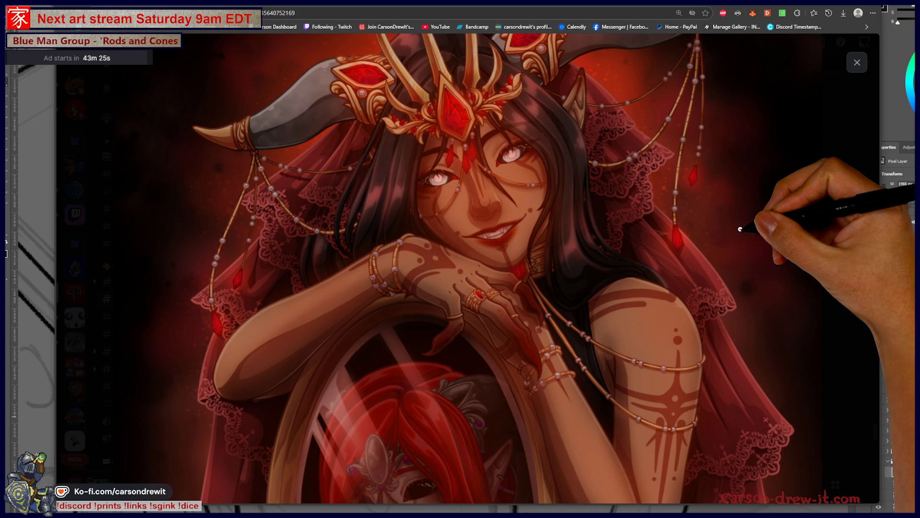
{"action": "scroll", "coordinate": [741, 229], "scroll_direction": "down", "scroll_amount": 3}
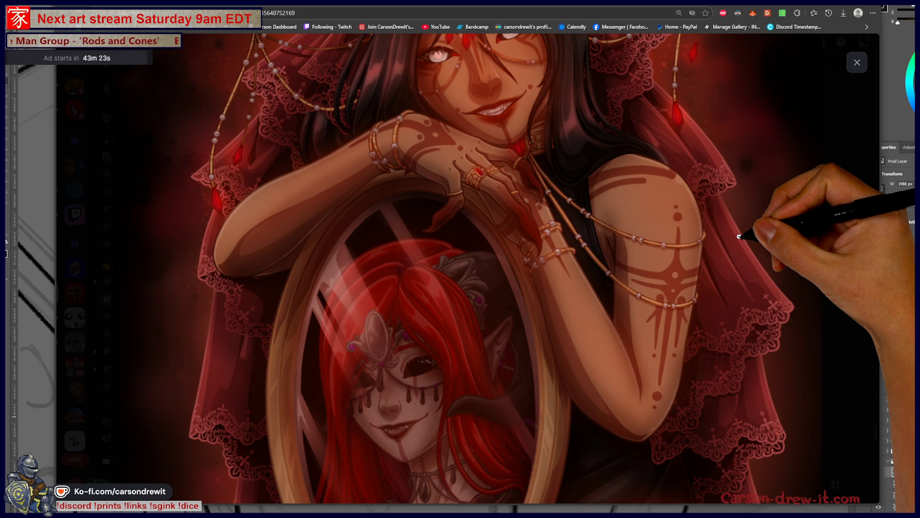
{"action": "scroll", "coordinate": [739, 234], "scroll_direction": "up", "scroll_amount": 1}
{"action": "scroll", "coordinate": [743, 239], "scroll_direction": "up", "scroll_amount": 2}
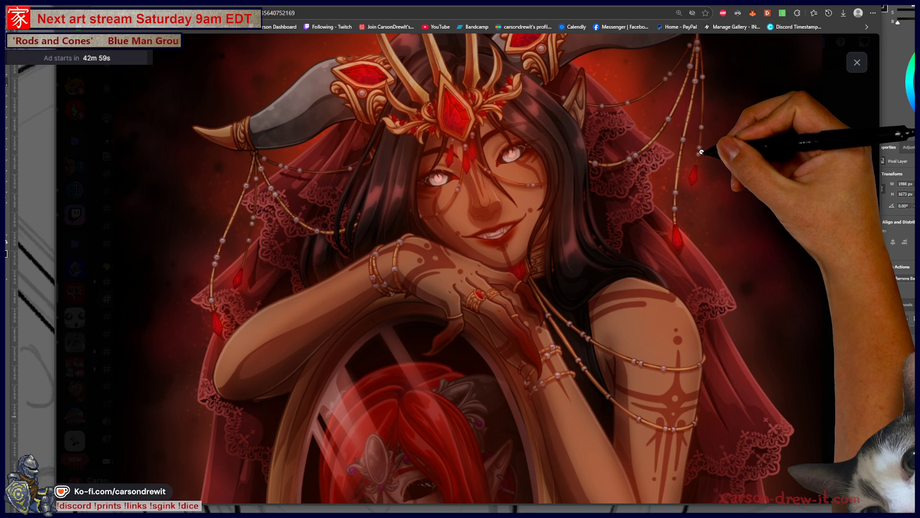
{"action": "scroll", "coordinate": [700, 154], "scroll_direction": "down", "scroll_amount": 5}
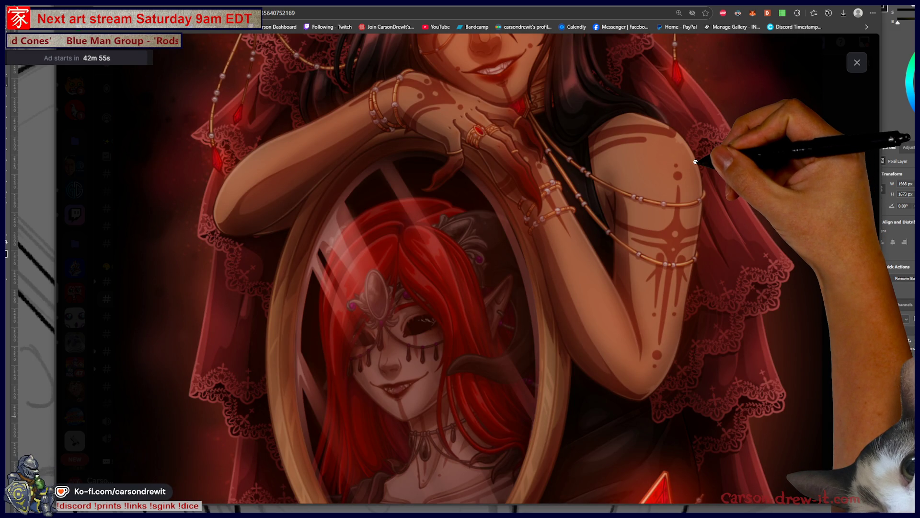
Scroll around the red-haired demon artwork to inspect its details.
{"action": "scroll", "coordinate": [695, 161], "scroll_direction": "up", "scroll_amount": 3}
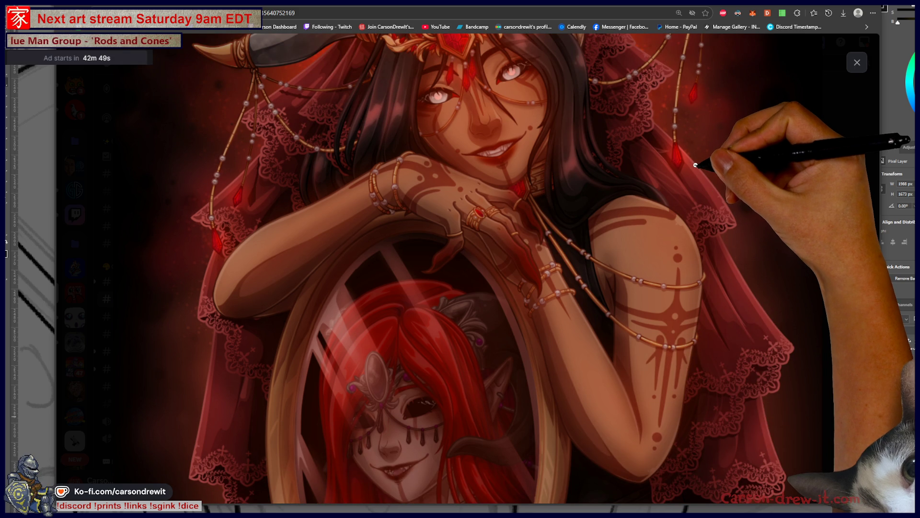
{"action": "scroll", "coordinate": [703, 160], "scroll_direction": "down", "scroll_amount": 3}
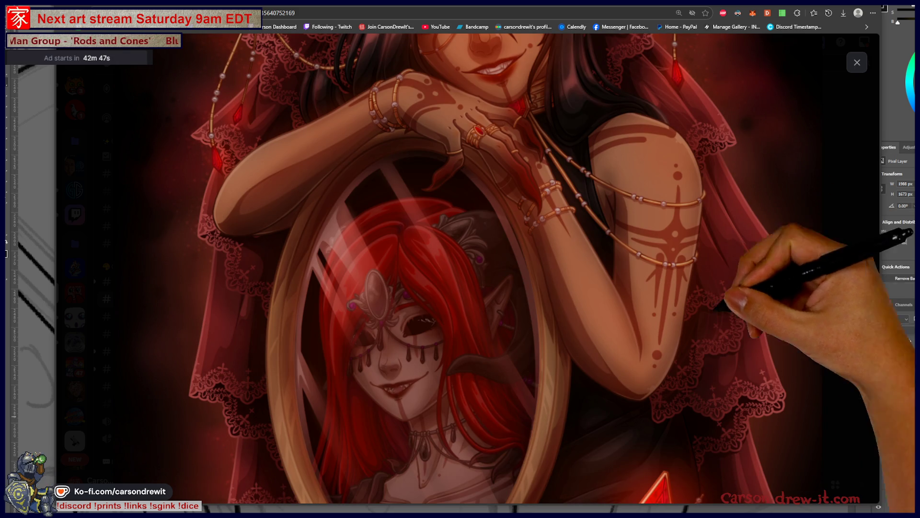
{"action": "scroll", "coordinate": [702, 242], "scroll_direction": "up", "scroll_amount": 4}
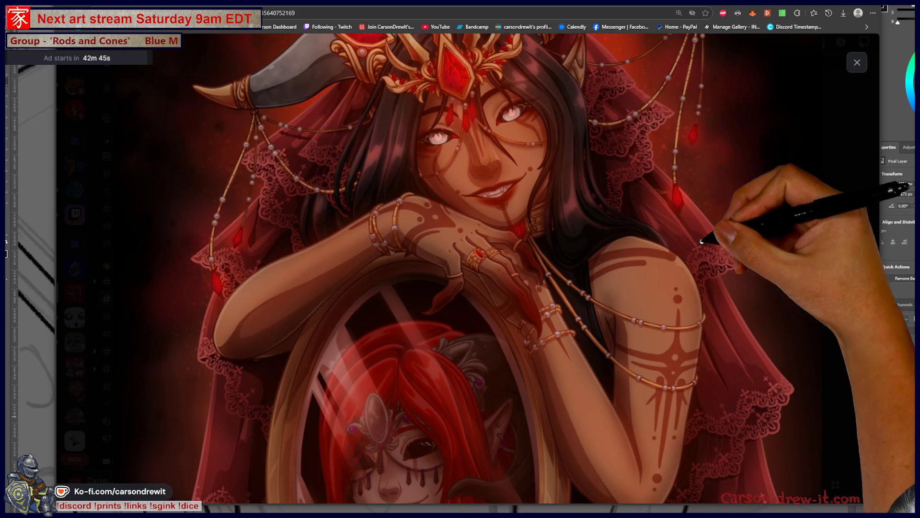
{"action": "scroll", "coordinate": [715, 263], "scroll_direction": "down", "scroll_amount": 5}
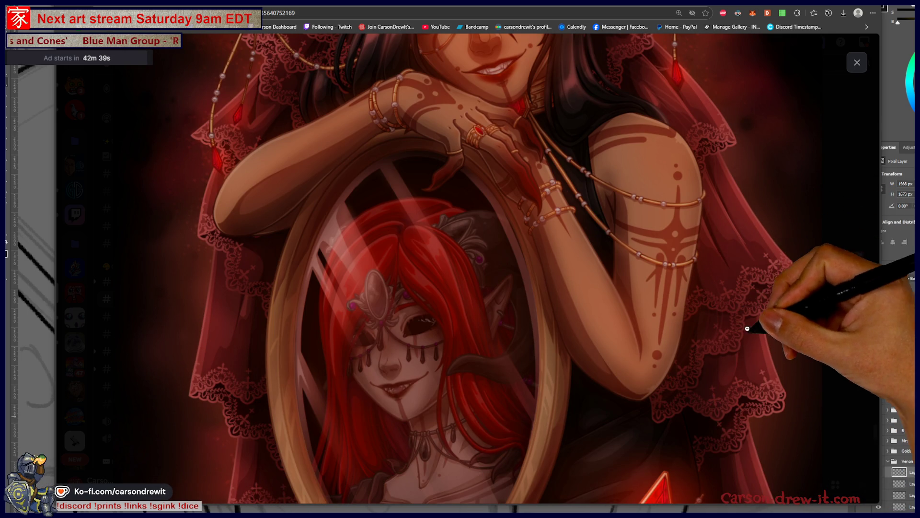
{"action": "scroll", "coordinate": [747, 329], "scroll_direction": "down", "scroll_amount": 3}
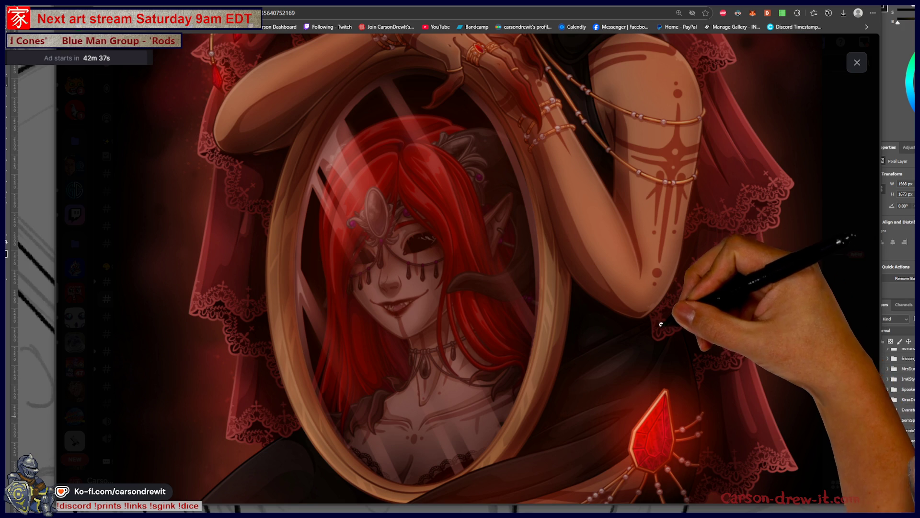
{"action": "scroll", "coordinate": [710, 298], "scroll_direction": "up", "scroll_amount": 4}
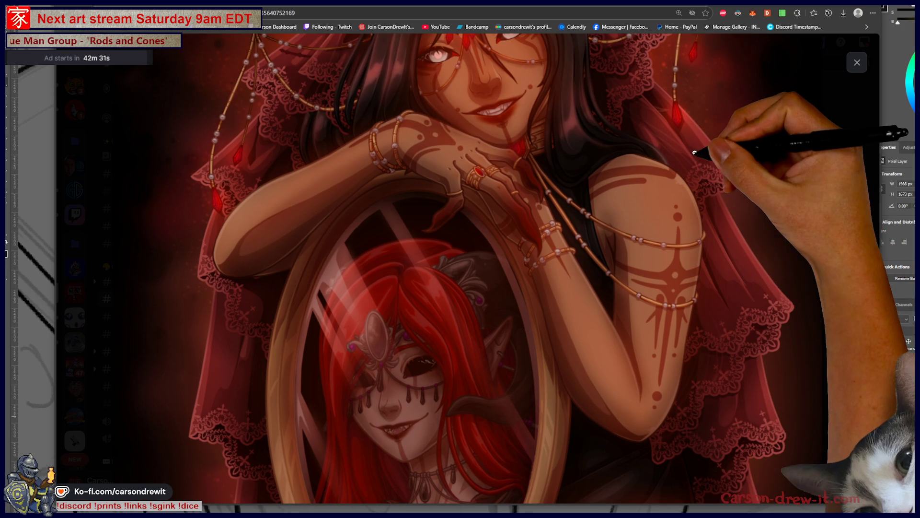
{"action": "scroll", "coordinate": [685, 159], "scroll_direction": "up", "scroll_amount": 4}
{"action": "scroll", "coordinate": [698, 245], "scroll_direction": "up", "scroll_amount": 1}
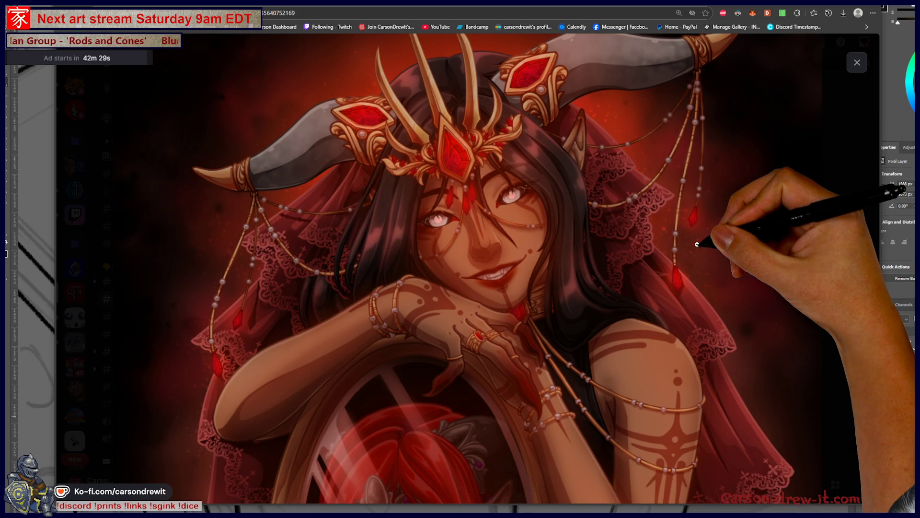
{"action": "scroll", "coordinate": [698, 245], "scroll_direction": "down", "scroll_amount": 2}
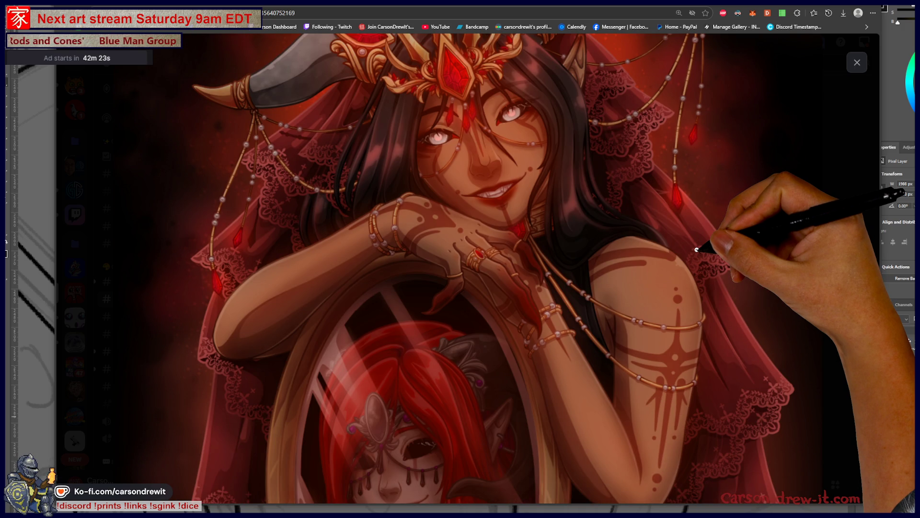
{"action": "scroll", "coordinate": [697, 249], "scroll_direction": "down", "scroll_amount": 4}
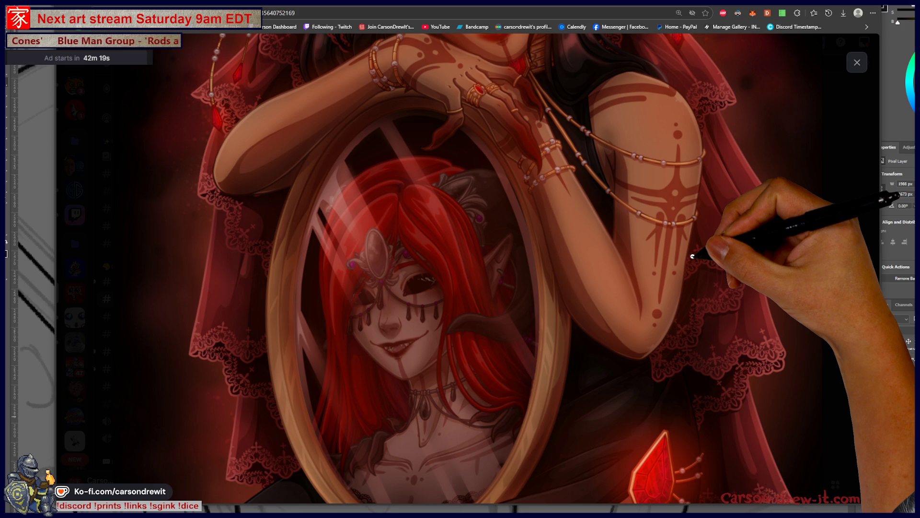
{"action": "scroll", "coordinate": [693, 256], "scroll_direction": "down", "scroll_amount": 2}
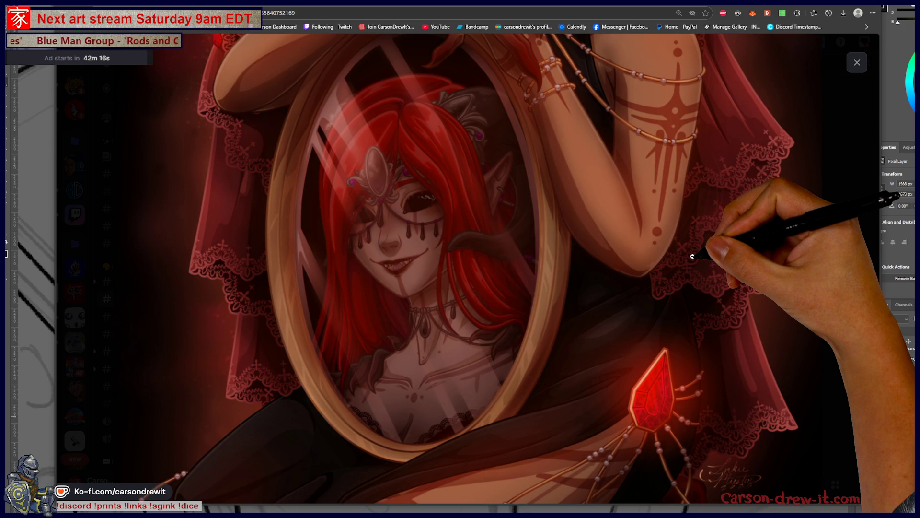
{"action": "scroll", "coordinate": [696, 259], "scroll_direction": "down", "scroll_amount": 3}
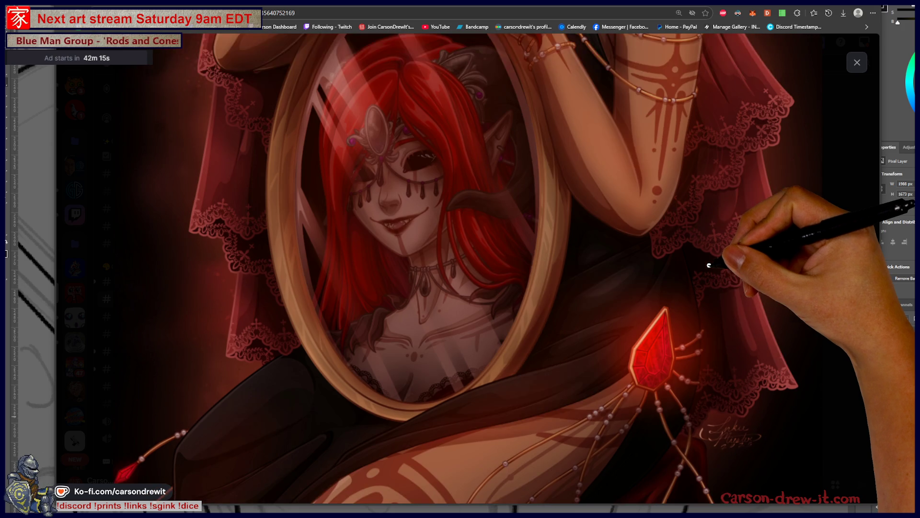
{"action": "scroll", "coordinate": [709, 265], "scroll_direction": "up", "scroll_amount": 4}
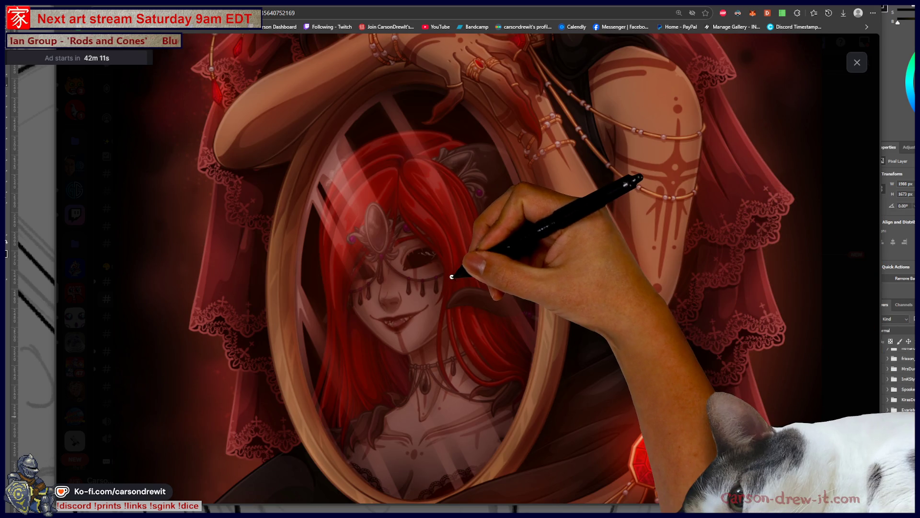
Fit the demon artwork, zoom into a detail and back, then advance to the next image.
{"action": "left_click", "coordinate": [422, 264]}
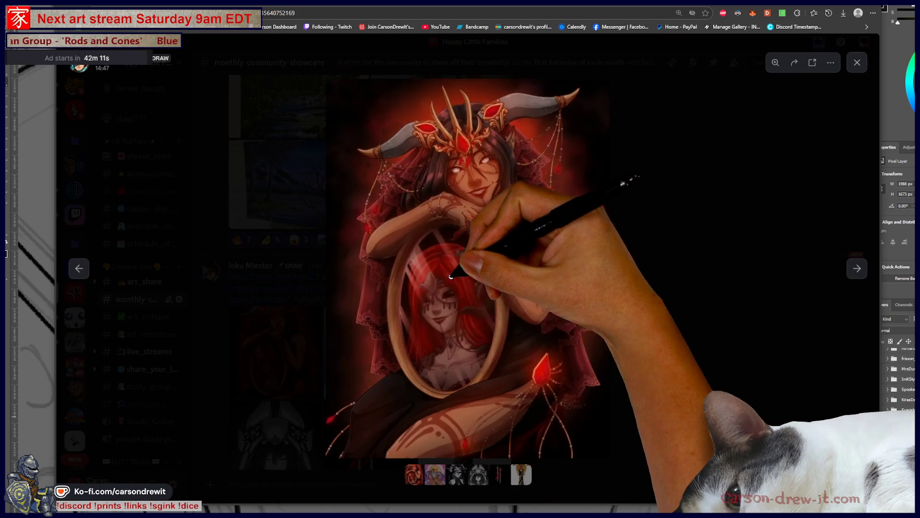
{"action": "left_click", "coordinate": [466, 328]}
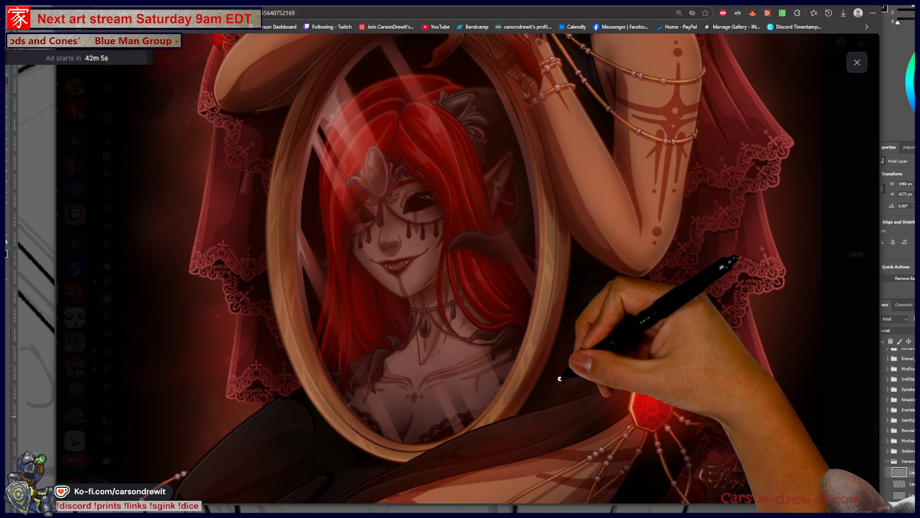
{"action": "left_click", "coordinate": [559, 377]}
{"action": "key", "text": "Right"}
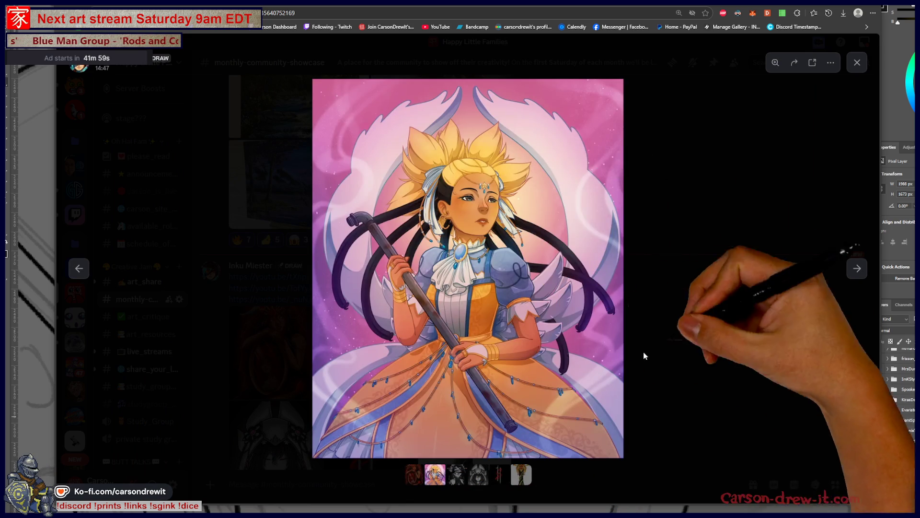
Zoom into the blonde girl's face and ascot, then her dress and hands, then back out.
{"action": "left_click", "coordinate": [430, 300]}
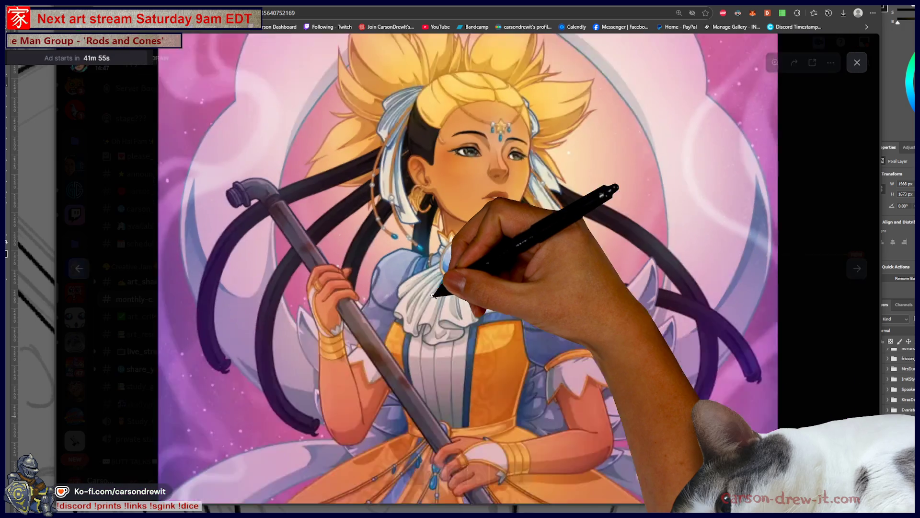
{"action": "left_click", "coordinate": [433, 296]}
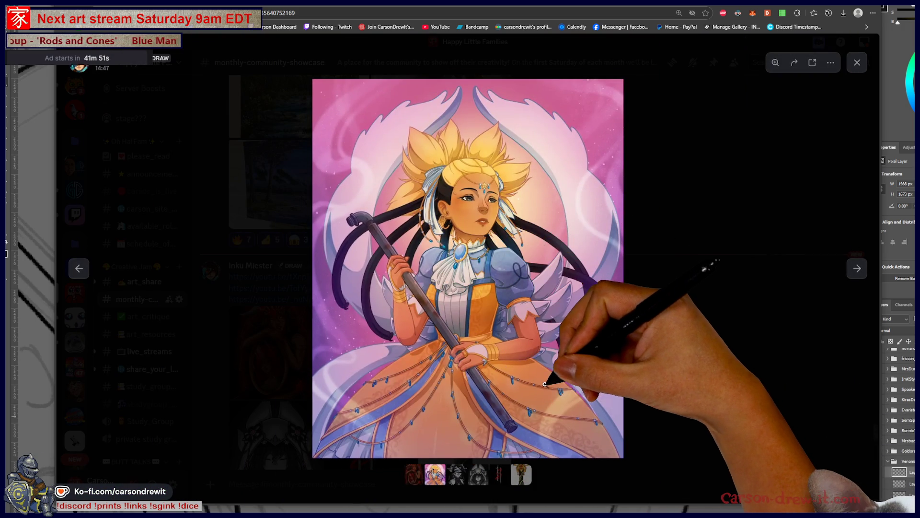
{"action": "left_click", "coordinate": [549, 378]}
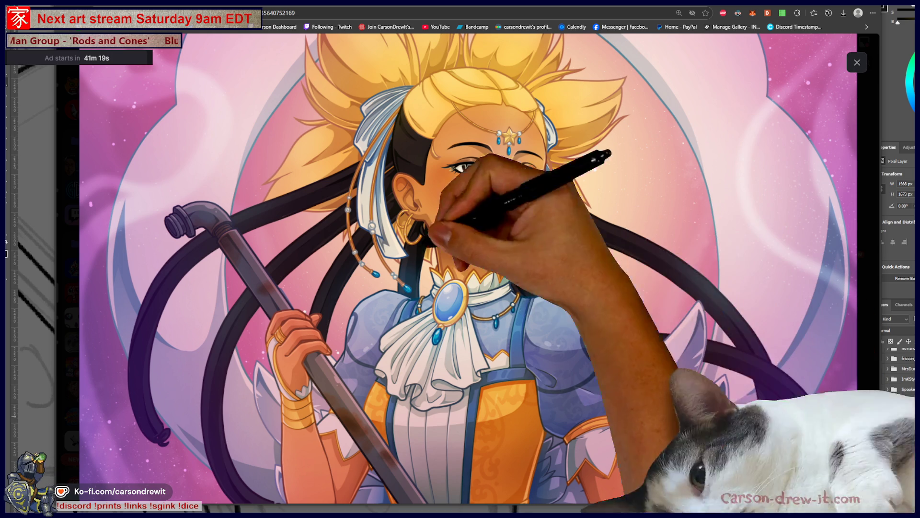
{"action": "left_click", "coordinate": [556, 346]}
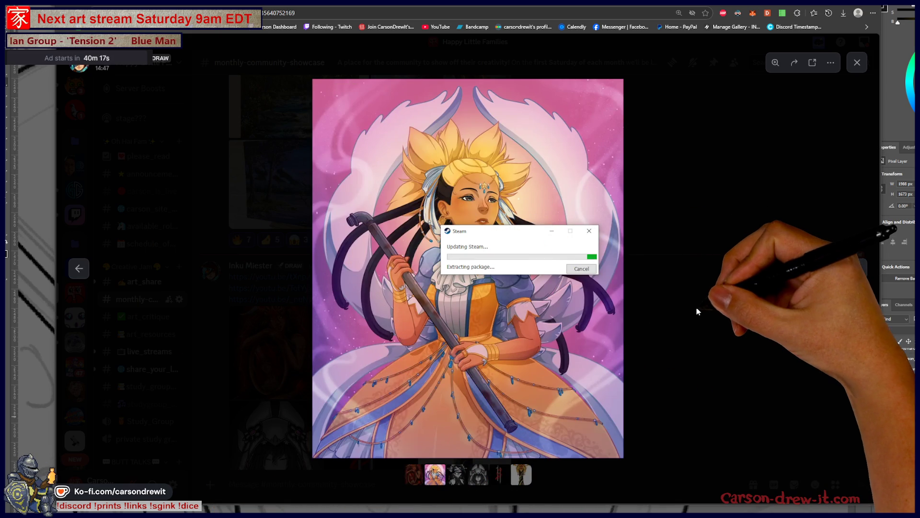
Close the viewer, open the black-and-white hooded portrait, and zoom in on its necklace.
{"action": "left_click", "coordinate": [697, 307]}
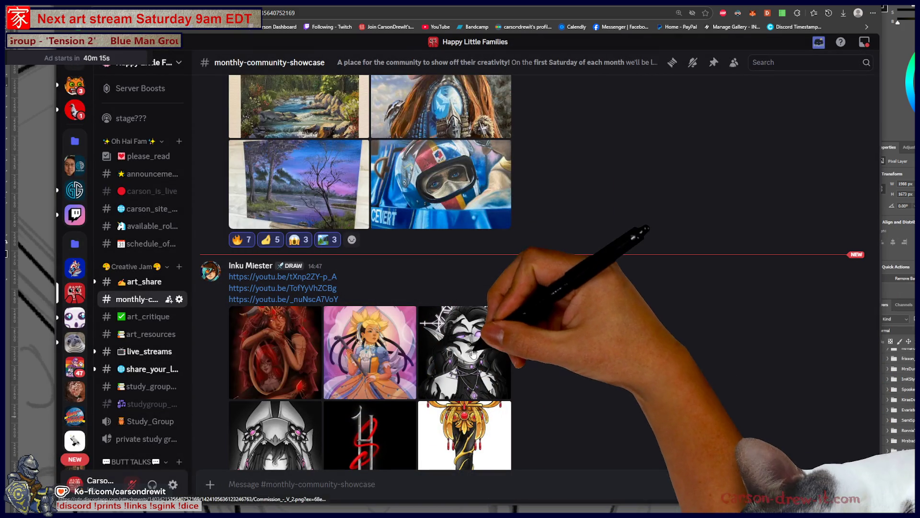
{"action": "left_click", "coordinate": [508, 349]}
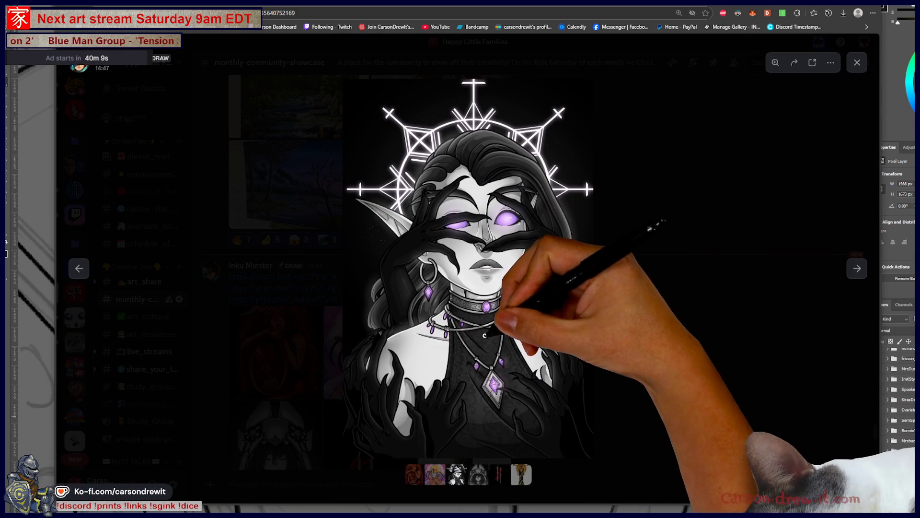
{"action": "left_click", "coordinate": [483, 359]}
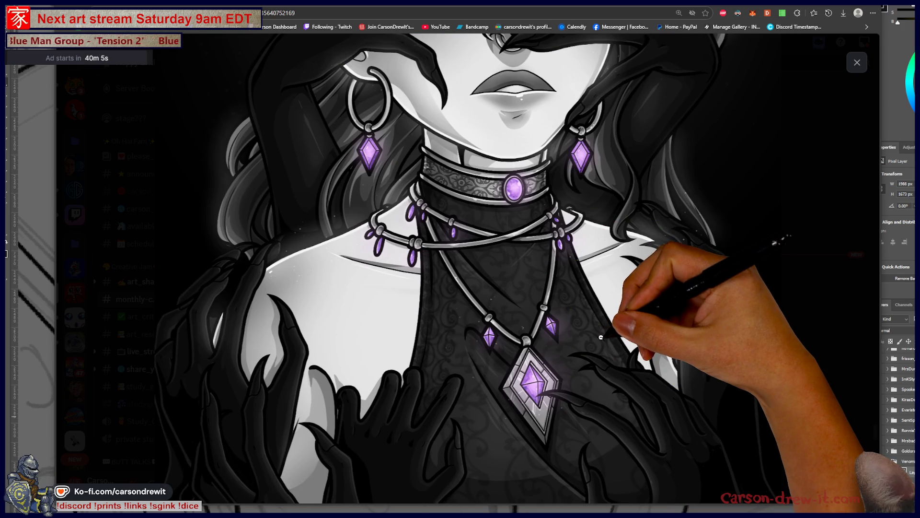
{"action": "scroll", "coordinate": [602, 337], "scroll_direction": "up", "scroll_amount": 10}
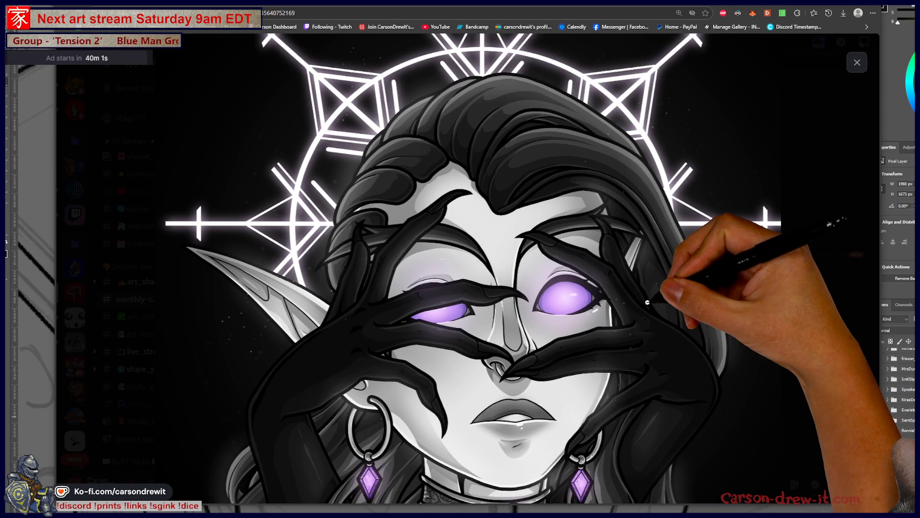
Pan up over the portrait's face and halo, then zoom back out to the full image.
{"action": "scroll", "coordinate": [663, 299], "scroll_direction": "up", "scroll_amount": 5}
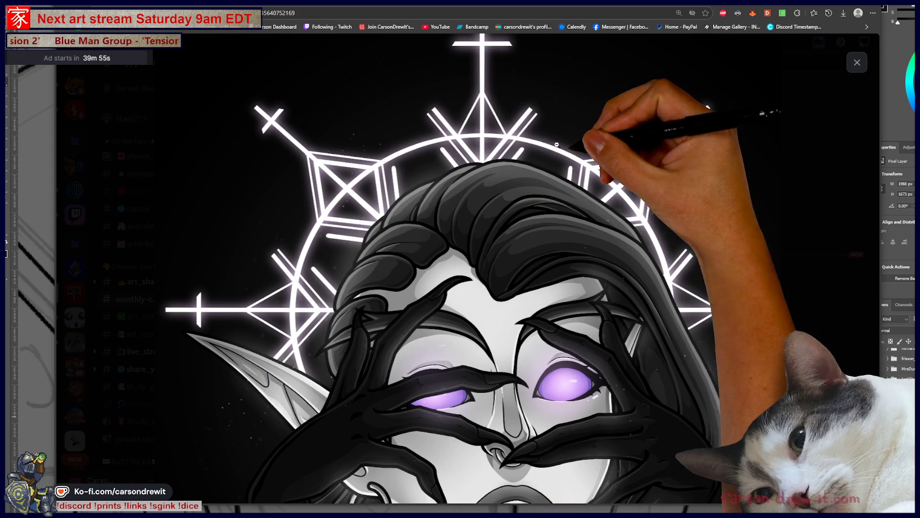
{"action": "left_click", "coordinate": [673, 207]}
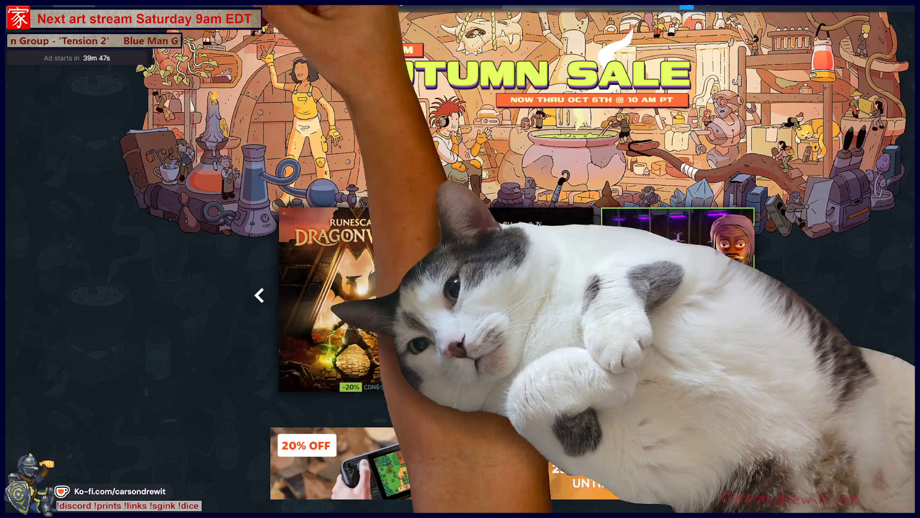
Search the Steam store for 'kaiju', open Kaiju Cleanup and browse its screenshots.
{"action": "left_click", "coordinate": [552, 5]}
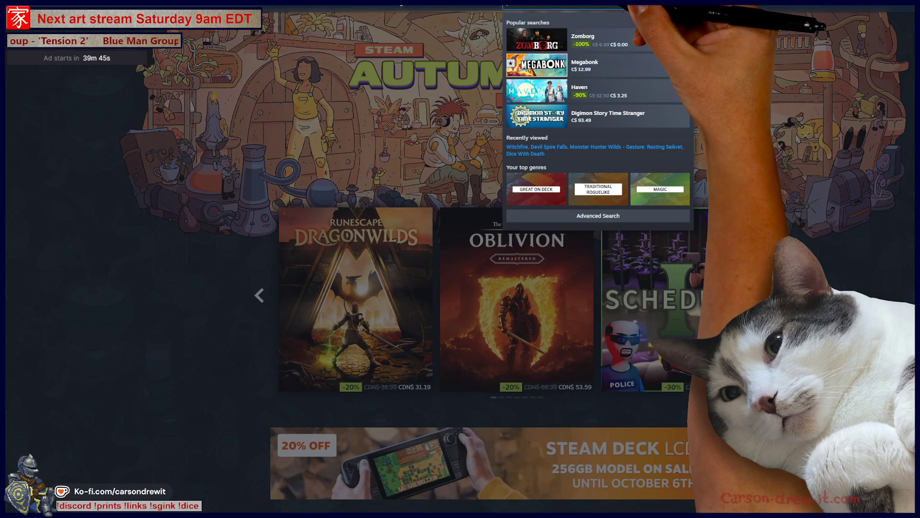
{"action": "type", "text": "kaiju"}
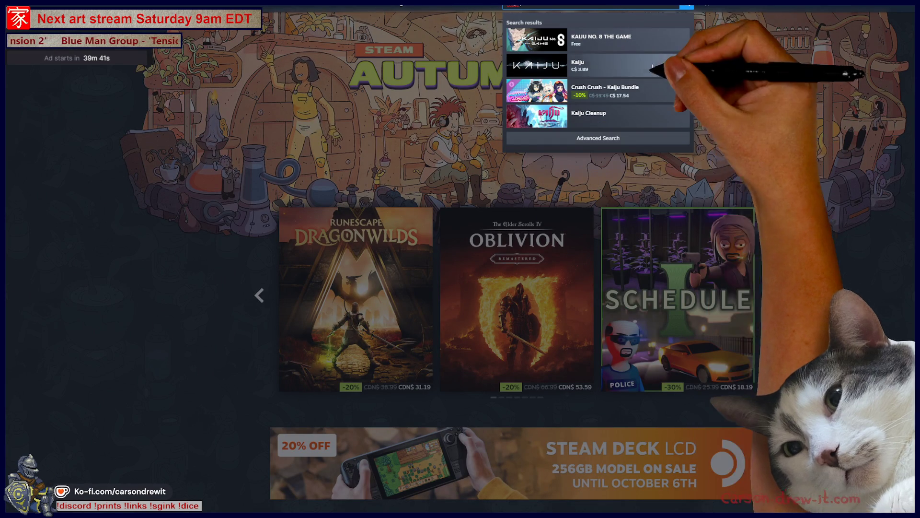
{"action": "left_click", "coordinate": [619, 113]}
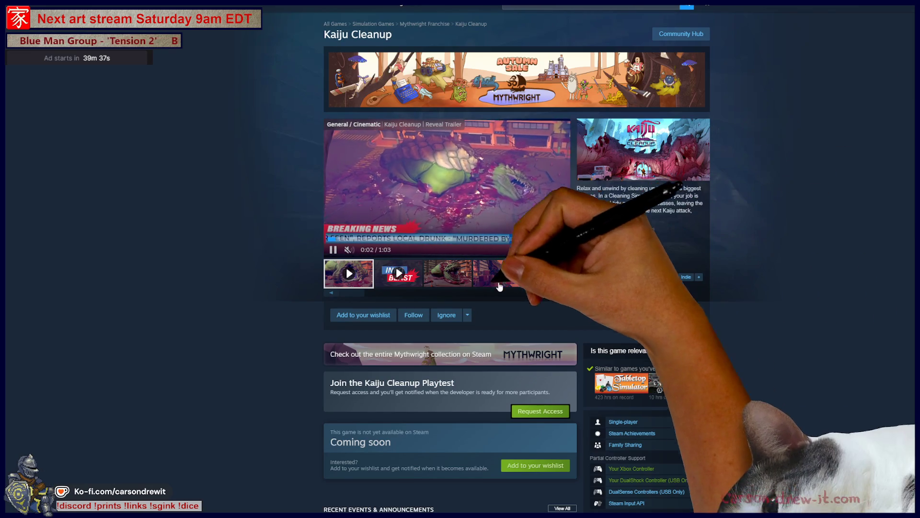
{"action": "left_click", "coordinate": [460, 274]}
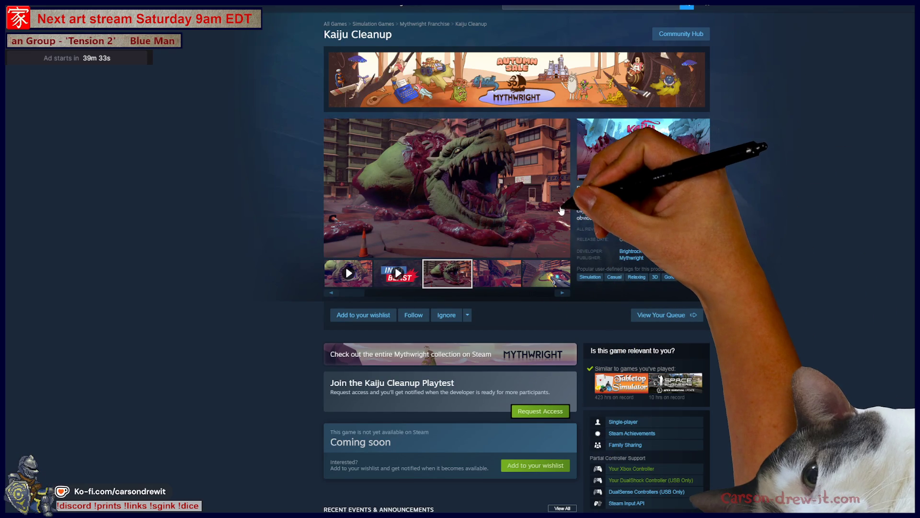
{"action": "left_click", "coordinate": [540, 284]}
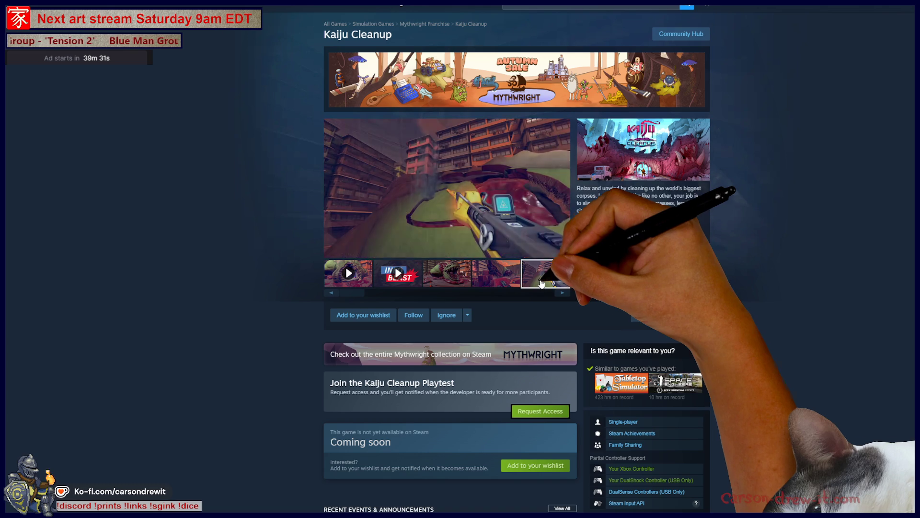
{"action": "left_click", "coordinate": [496, 273]}
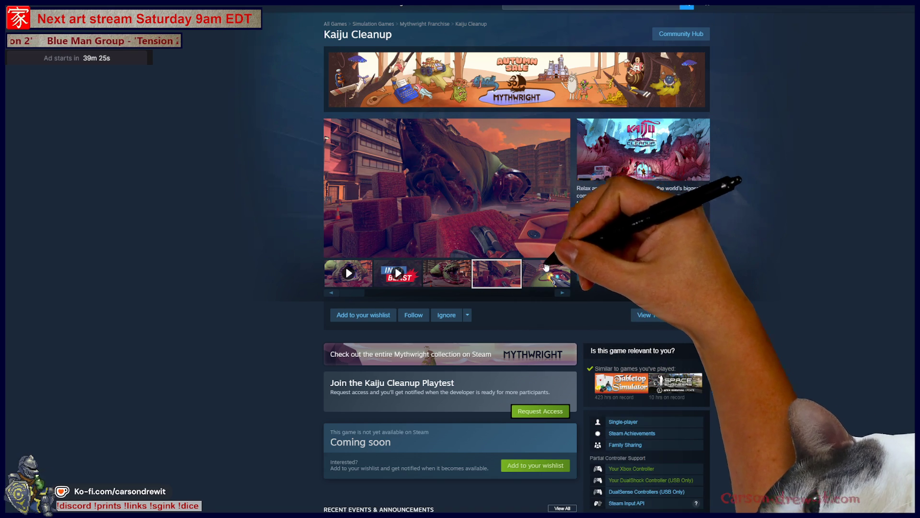
Add Kaiju Cleanup to the wishlist and request access to its playtest.
{"action": "left_click", "coordinate": [381, 314]}
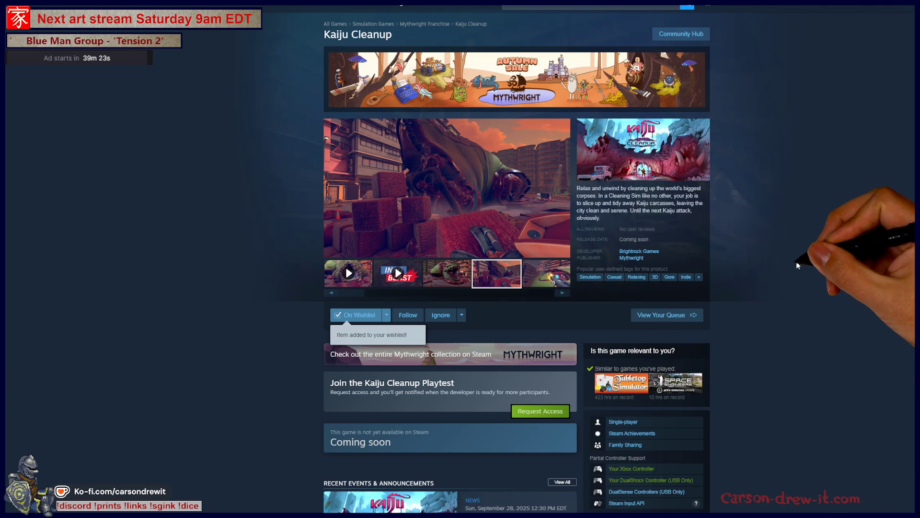
{"action": "scroll", "coordinate": [527, 383], "scroll_direction": "down", "scroll_amount": 2}
{"action": "left_click", "coordinate": [552, 330]}
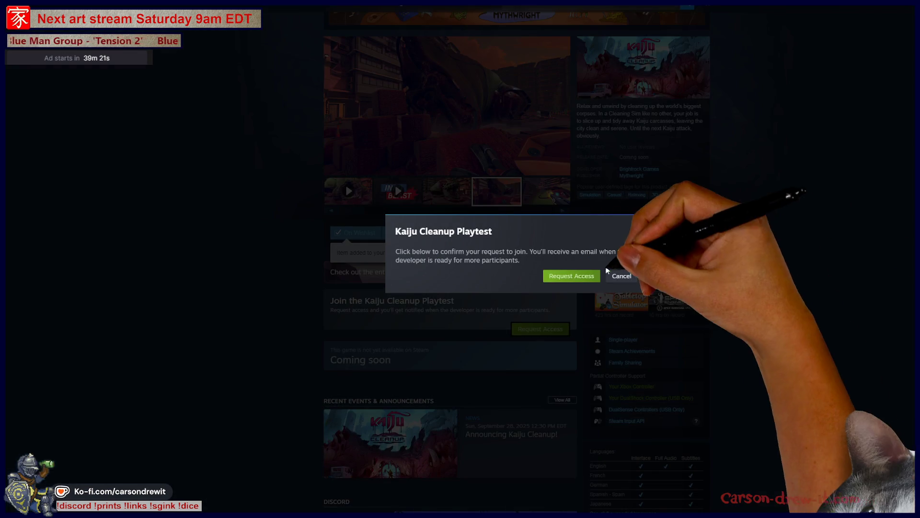
{"action": "left_click", "coordinate": [571, 275]}
{"action": "left_click", "coordinate": [594, 276]}
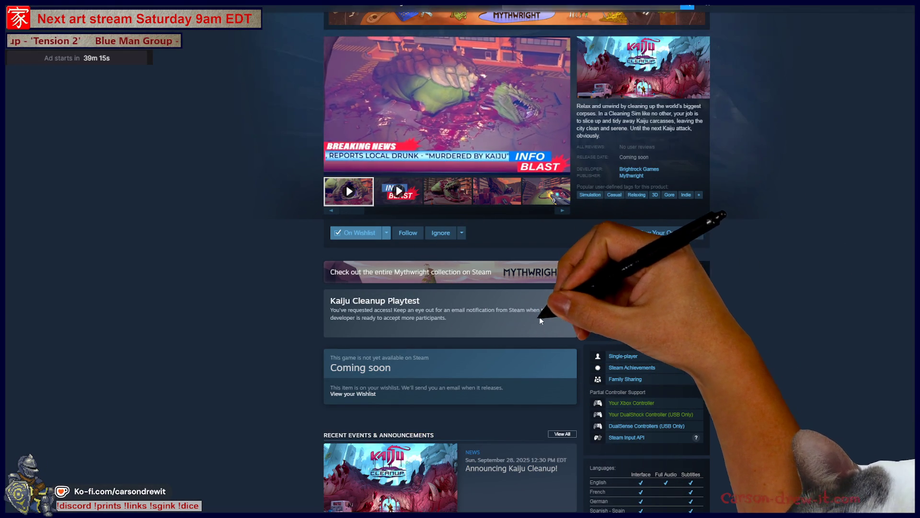
Copy the Kaiju Cleanup store page URL.
{"action": "scroll", "coordinate": [775, 324], "scroll_direction": "up", "scroll_amount": 1}
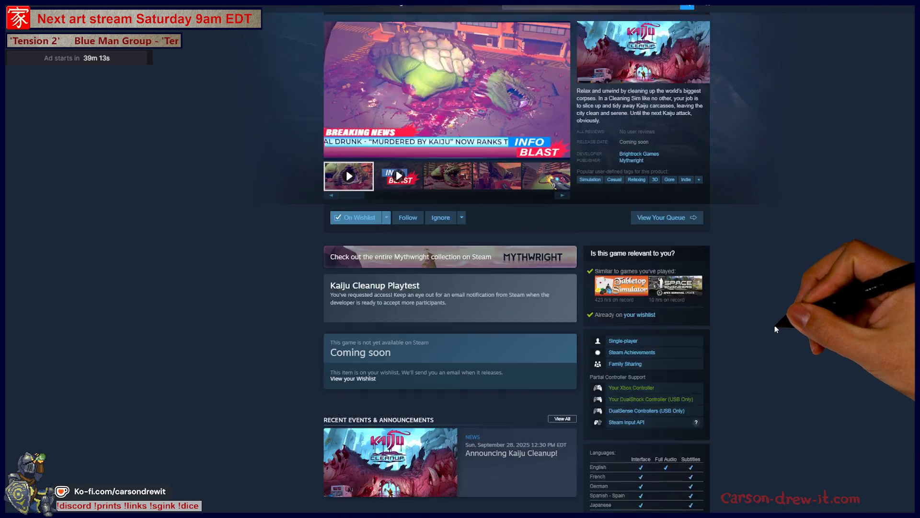
{"action": "scroll", "coordinate": [775, 324], "scroll_direction": "down", "scroll_amount": 3}
{"action": "scroll", "coordinate": [775, 323], "scroll_direction": "up", "scroll_amount": 5}
{"action": "right_click", "coordinate": [761, 269]}
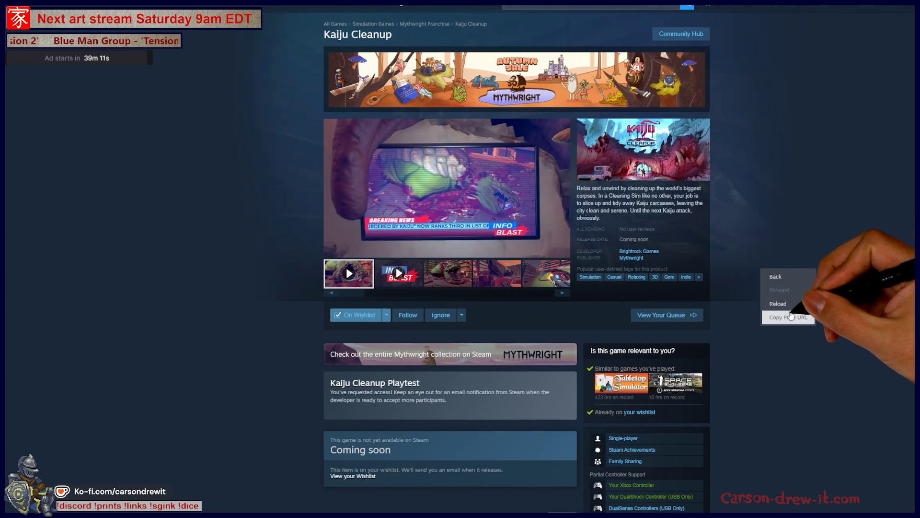
{"action": "left_click", "coordinate": [787, 318]}
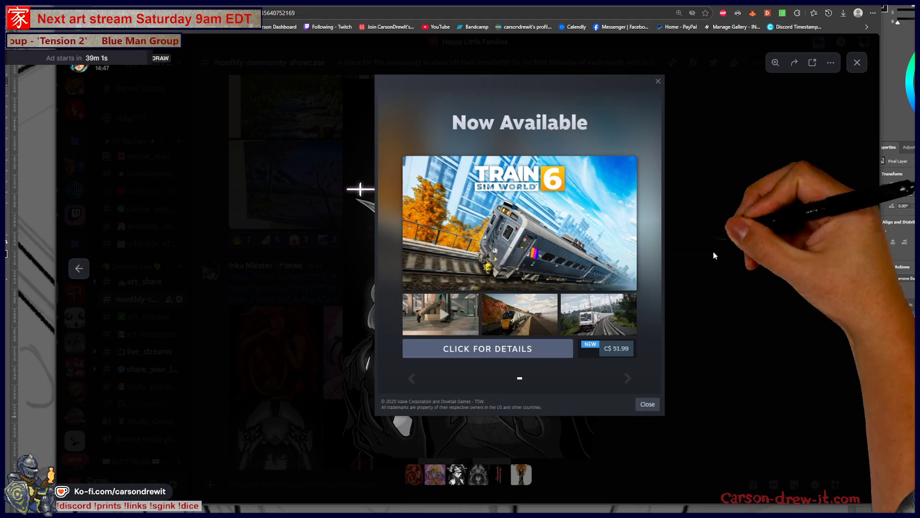
Dismiss the Train Sim World 6 promotion, then view the grey hooded-girl artwork in Discord, zooming in and out.
{"action": "left_click", "coordinate": [658, 81]}
{"action": "left_click", "coordinate": [730, 332]}
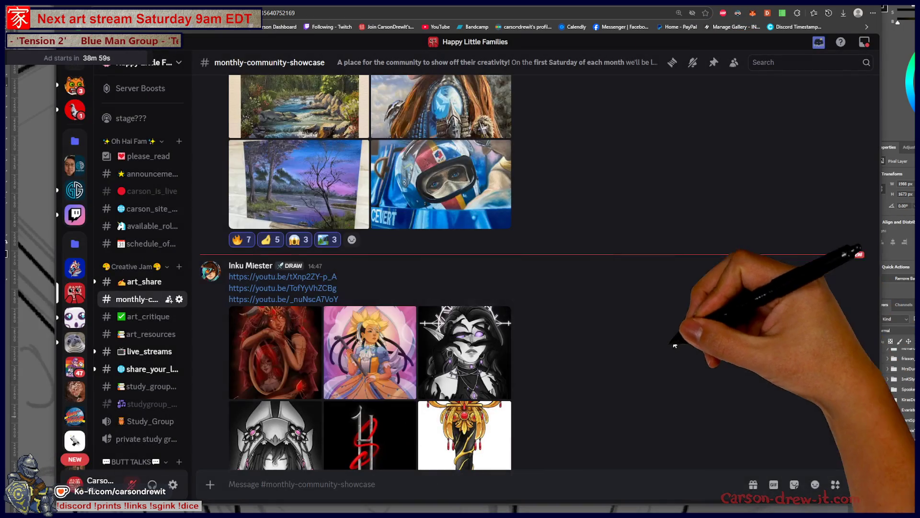
{"action": "scroll", "coordinate": [283, 352], "scroll_direction": "down", "scroll_amount": 3}
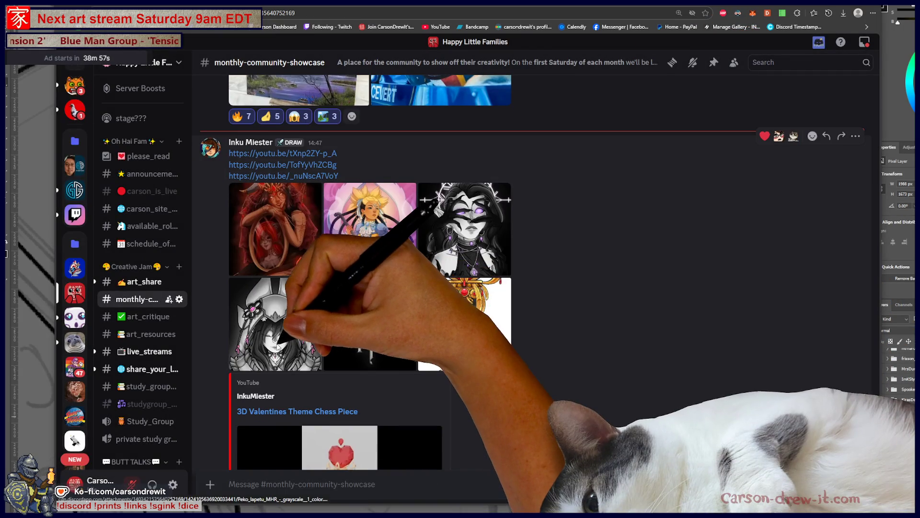
{"action": "left_click", "coordinate": [283, 352]}
{"action": "left_click", "coordinate": [527, 307]}
{"action": "left_click", "coordinate": [521, 315]}
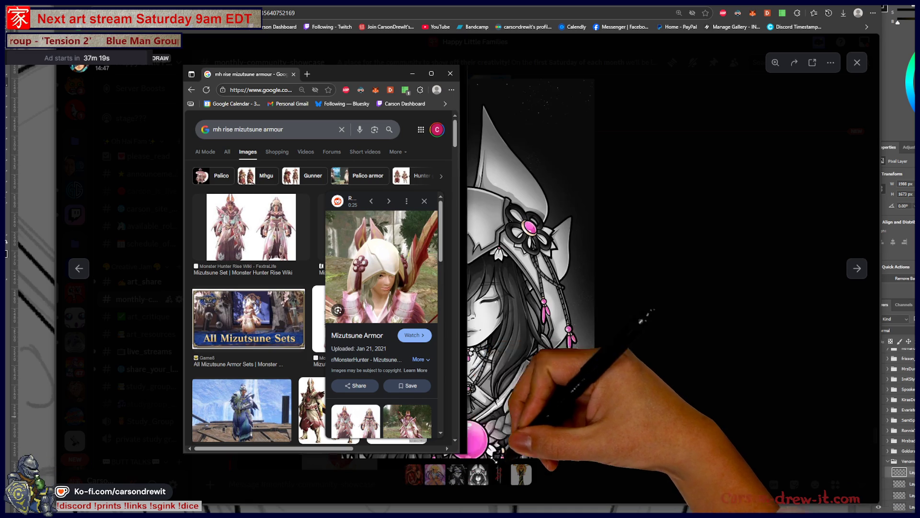
Maximize the browser and preview the Monster Appreciation Week, Shanthien and Reddit Mizutsune images.
{"action": "key", "text": "super+Up"}
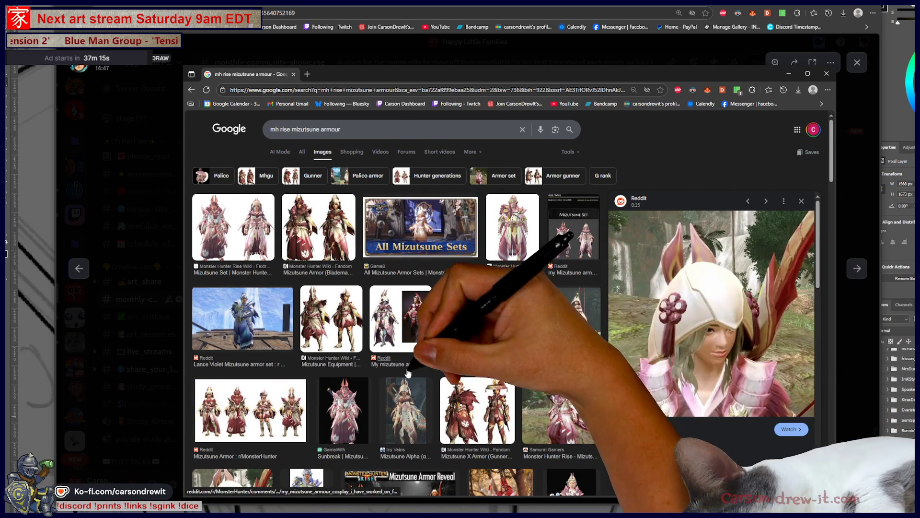
{"action": "scroll", "coordinate": [408, 374], "scroll_direction": "down", "scroll_amount": 3}
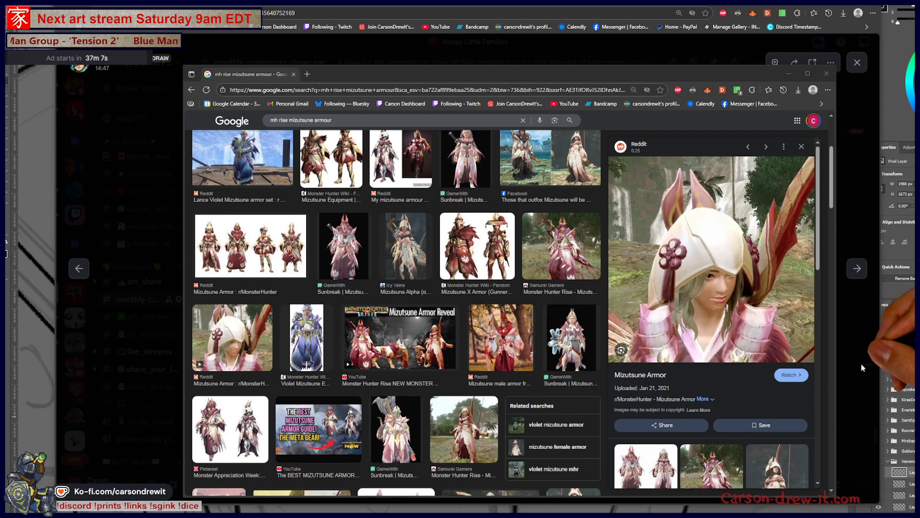
{"action": "left_click", "coordinate": [231, 420]}
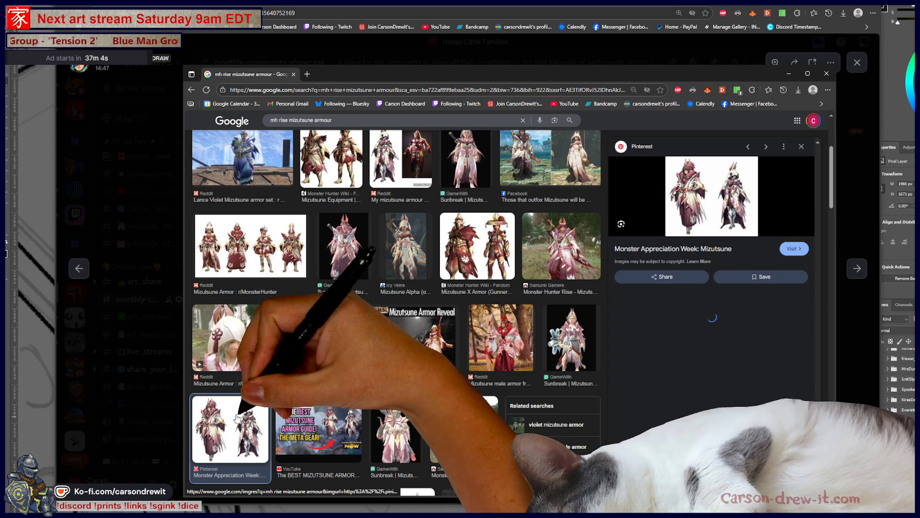
{"action": "left_click", "coordinate": [711, 329]}
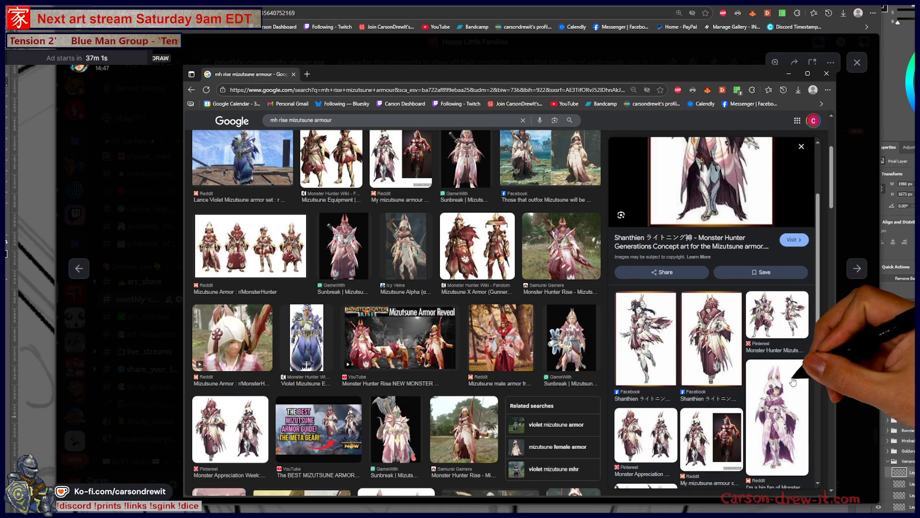
{"action": "left_click", "coordinate": [769, 354]}
{"action": "key", "text": "alt+Left"}
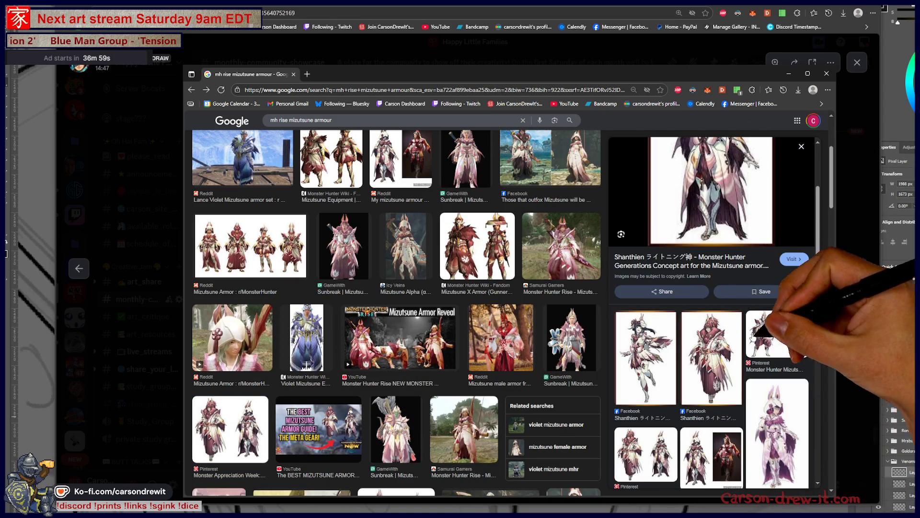
Preview the GameWith Sunbreak, Mizutsune Set wiki and Fandom armour images, then close the search.
{"action": "scroll", "coordinate": [495, 357], "scroll_direction": "up", "scroll_amount": 4}
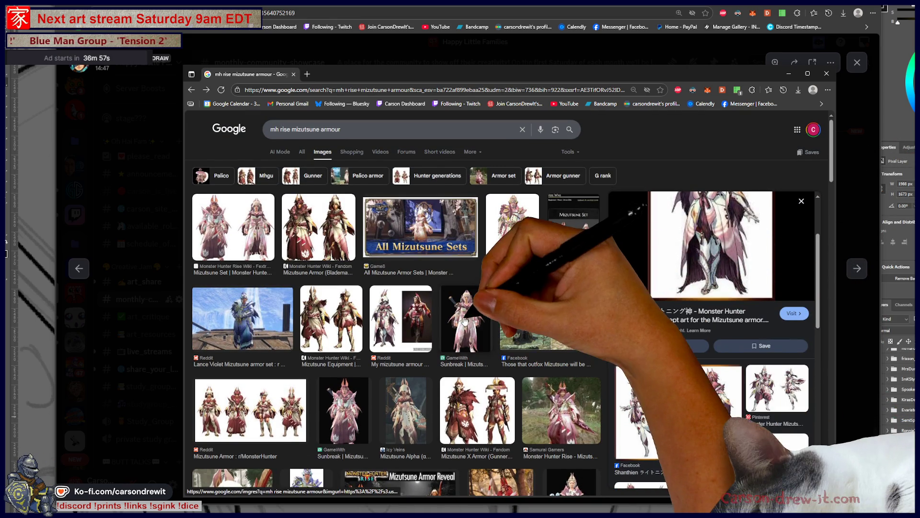
{"action": "left_click", "coordinate": [488, 356]}
{"action": "scroll", "coordinate": [734, 292], "scroll_direction": "down", "scroll_amount": 2}
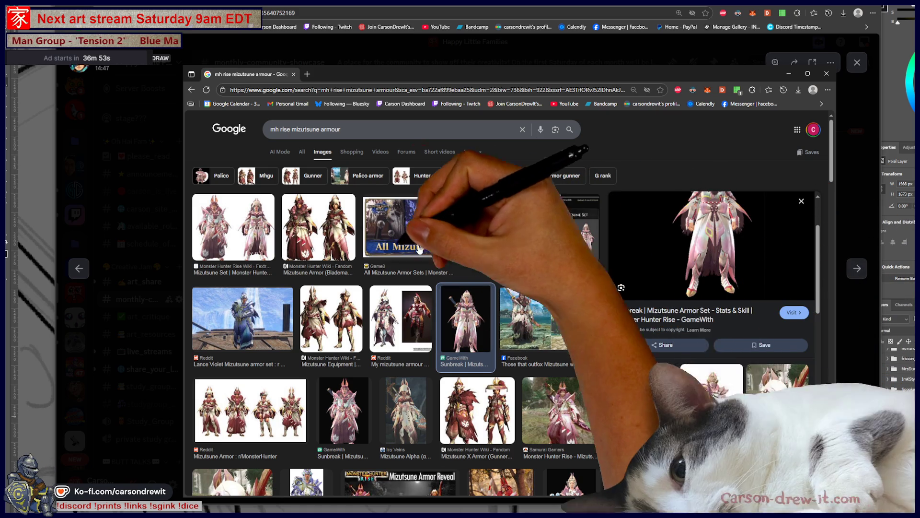
{"action": "left_click", "coordinate": [244, 216]}
{"action": "left_click", "coordinate": [334, 224]}
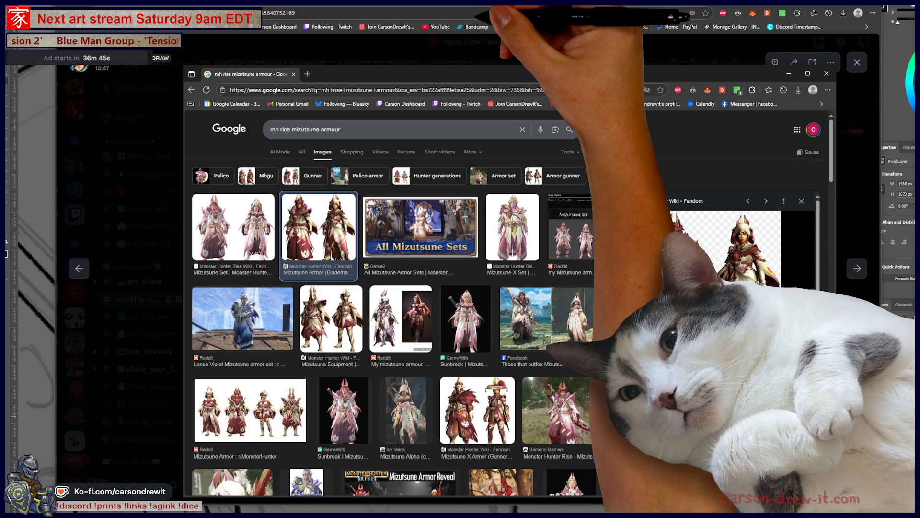
{"action": "left_click", "coordinate": [372, 60]}
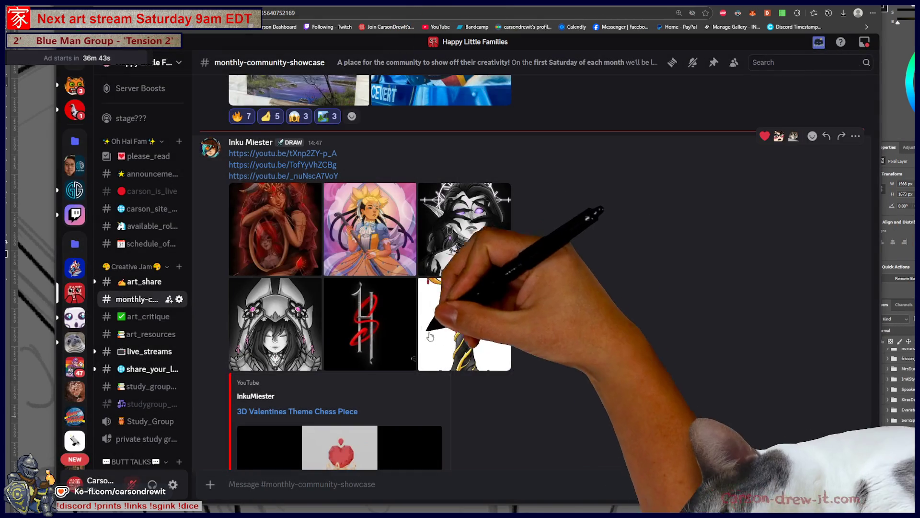
Open the grey hooded-girl artwork enlarged, then switch to the Gyazo clawed-hand illustration tab.
{"action": "left_click", "coordinate": [278, 321]}
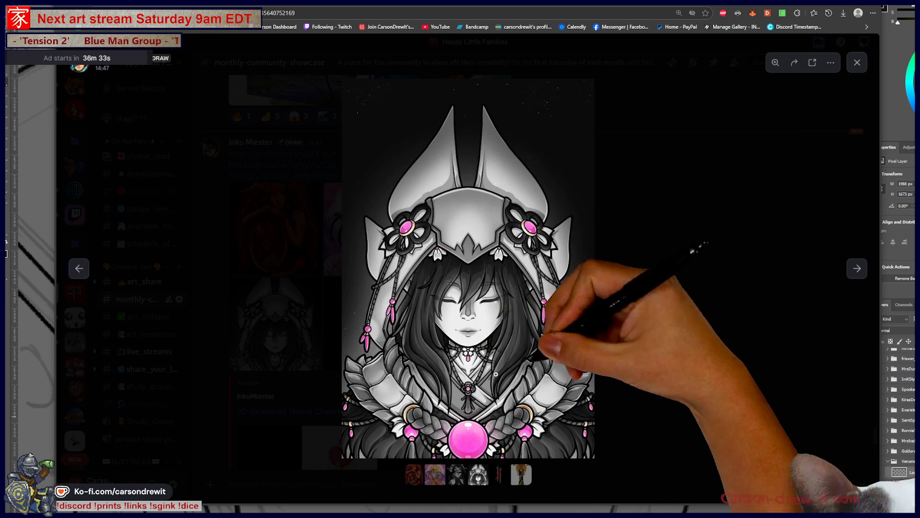
{"action": "key", "text": "ctrl+Tab"}
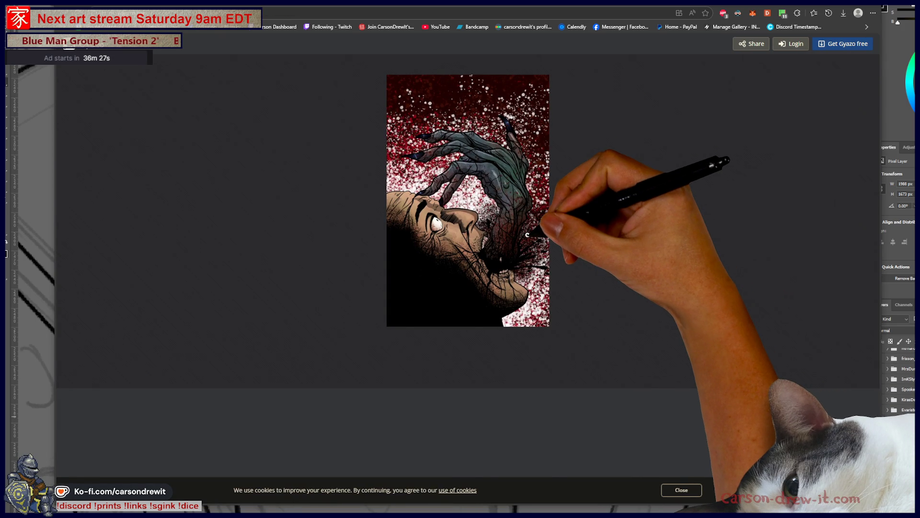
{"action": "left_click", "coordinate": [528, 235]}
{"action": "scroll", "coordinate": [601, 243], "scroll_direction": "up", "scroll_amount": 3}
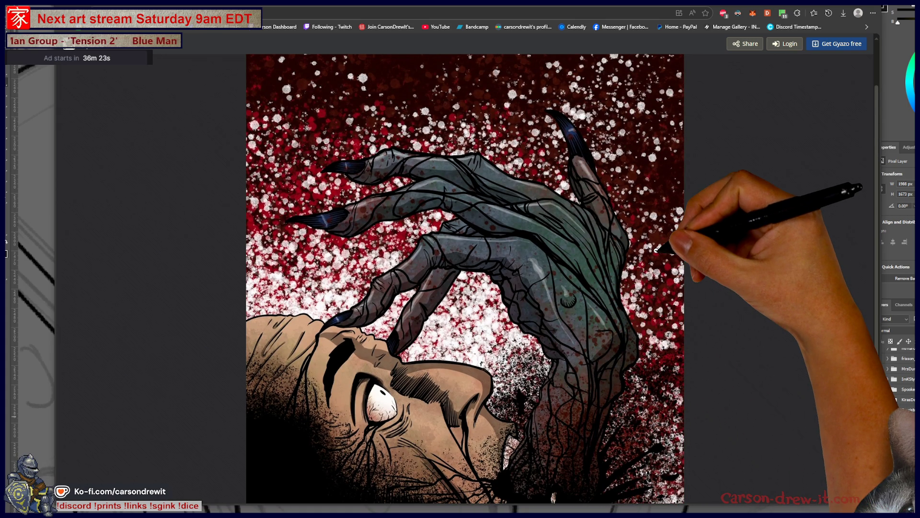
{"action": "scroll", "coordinate": [656, 249], "scroll_direction": "down", "scroll_amount": 3}
{"action": "scroll", "coordinate": [658, 246], "scroll_direction": "up", "scroll_amount": 5}
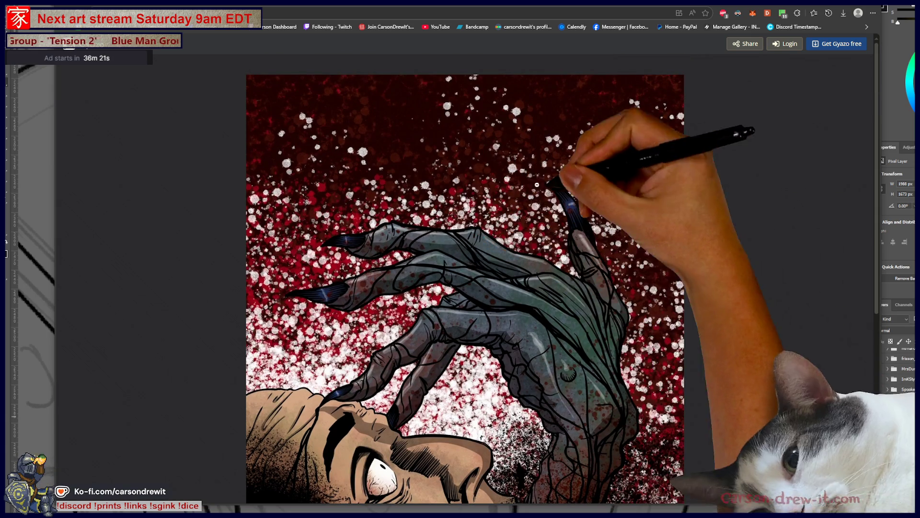
{"action": "scroll", "coordinate": [616, 201], "scroll_direction": "down", "scroll_amount": 7}
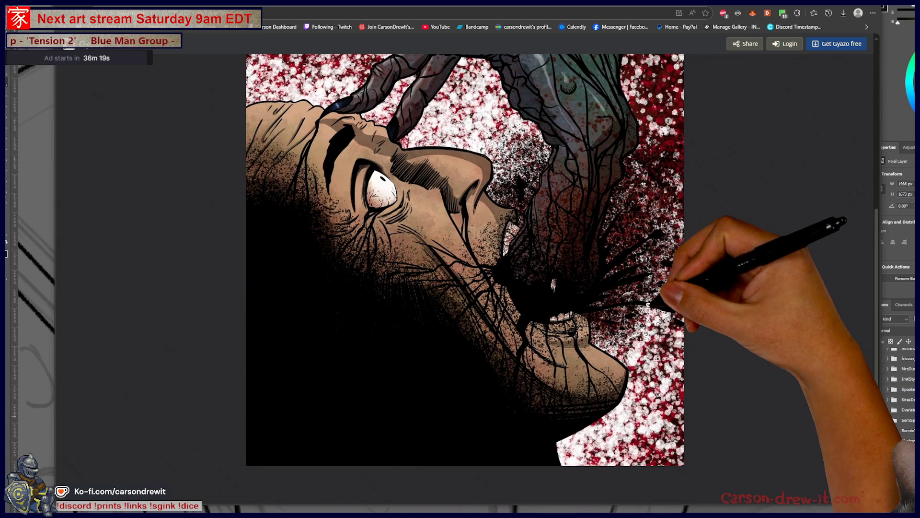
{"action": "left_click", "coordinate": [649, 306]}
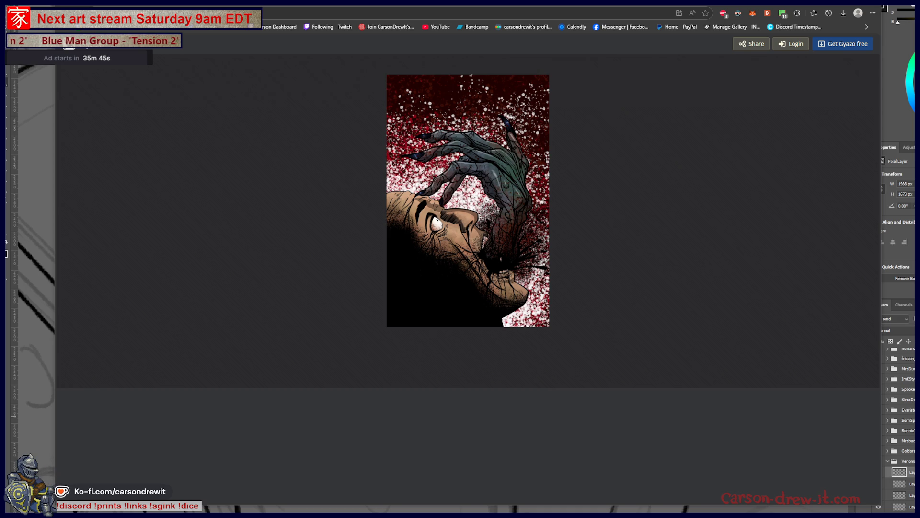
{"action": "left_click", "coordinate": [516, 199]}
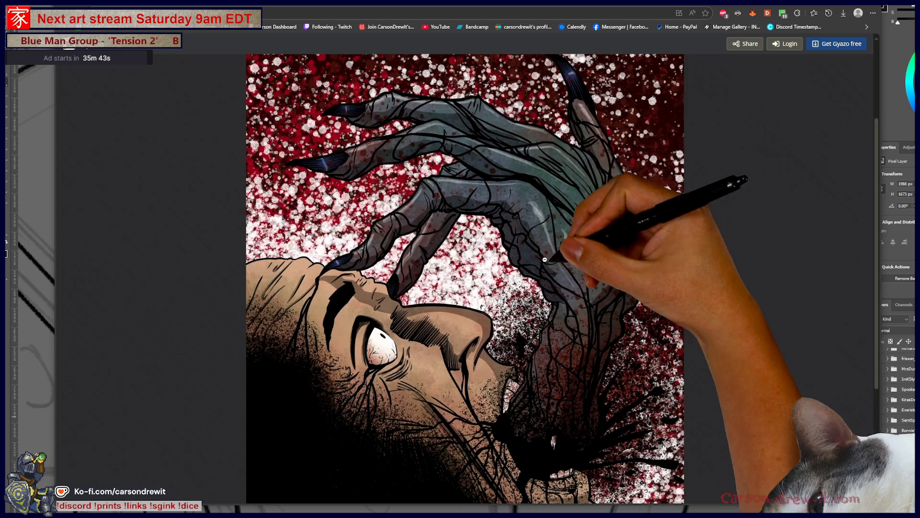
{"action": "scroll", "coordinate": [733, 287], "scroll_direction": "down", "scroll_amount": 1}
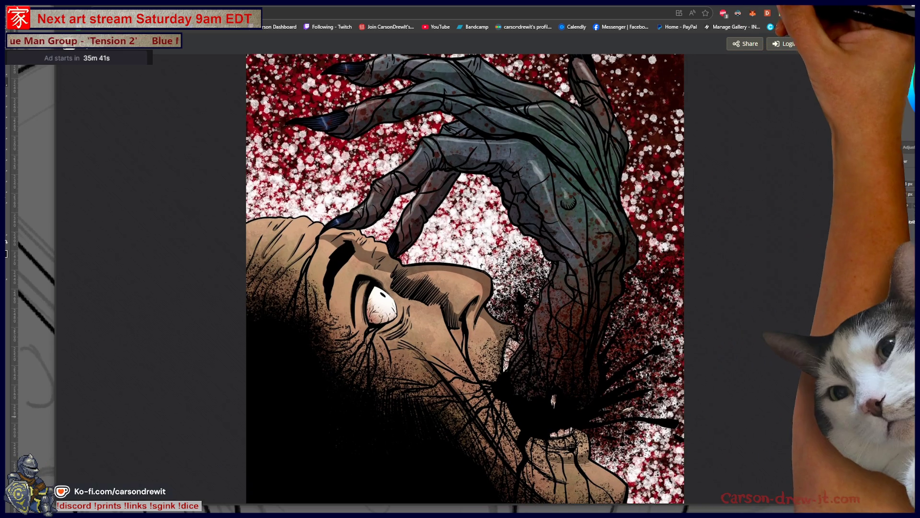
{"action": "scroll", "coordinate": [719, 240], "scroll_direction": "down", "scroll_amount": 2}
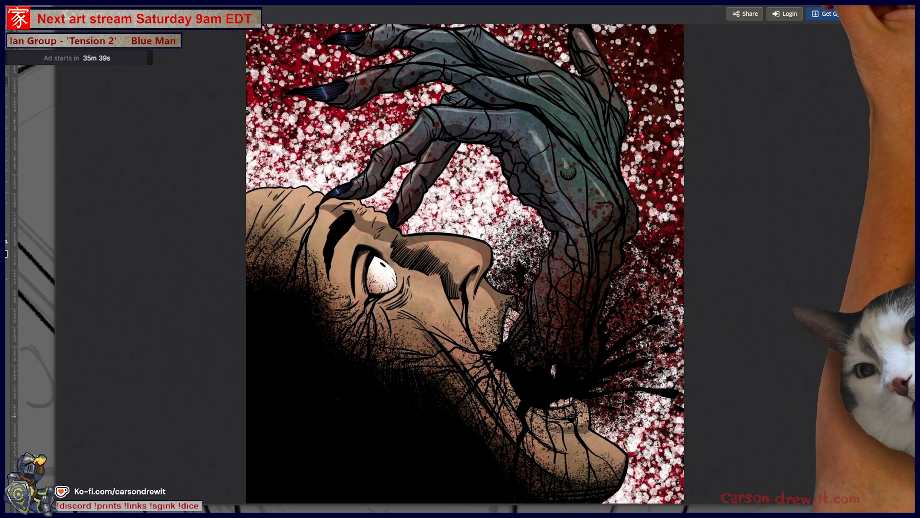
{"action": "left_click", "coordinate": [708, 225]}
{"action": "left_click", "coordinate": [518, 118]}
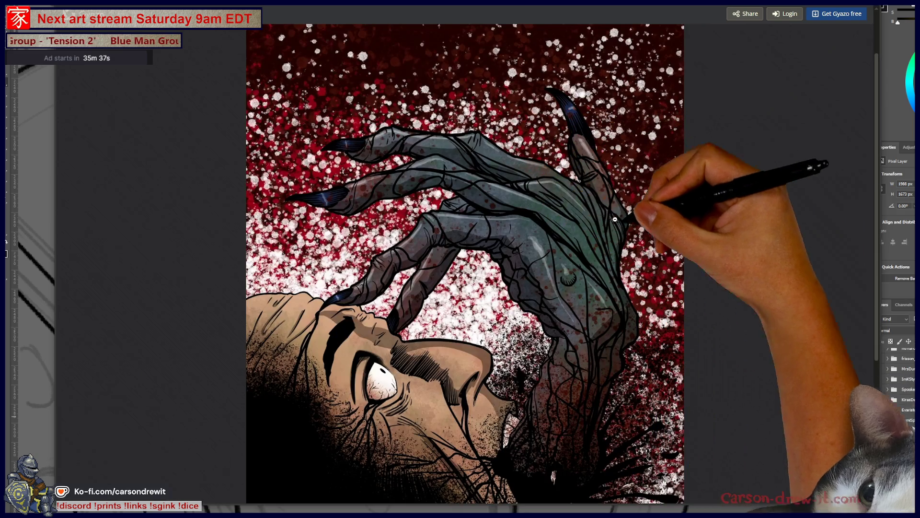
{"action": "scroll", "coordinate": [773, 260], "scroll_direction": "down", "scroll_amount": 1}
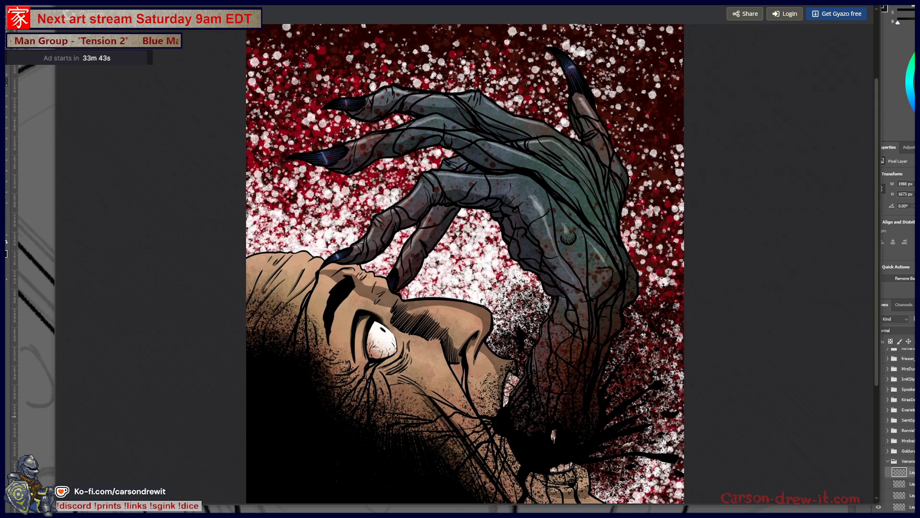
{"action": "key", "text": "ctrl+minus"}
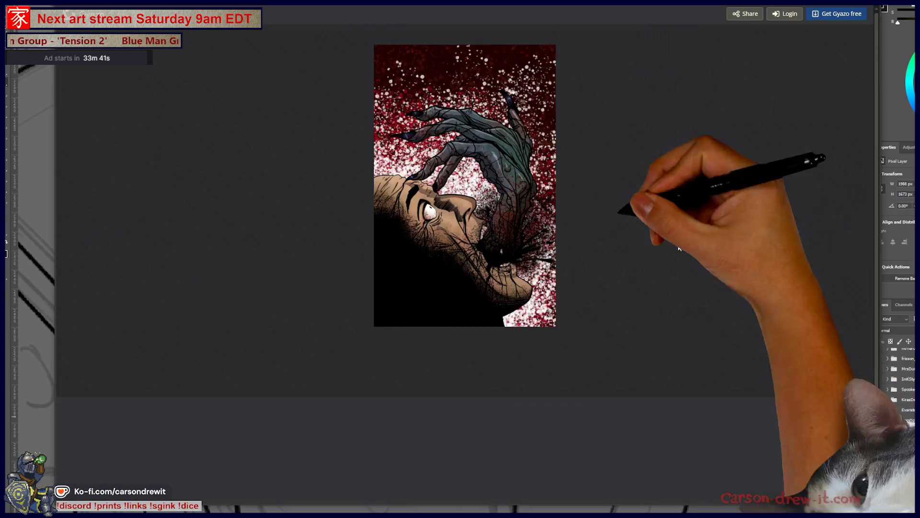
Alt+Tab back to Discord's enlarged grayscale hooded-girl portrait.
{"action": "key", "text": "alt+Tab"}
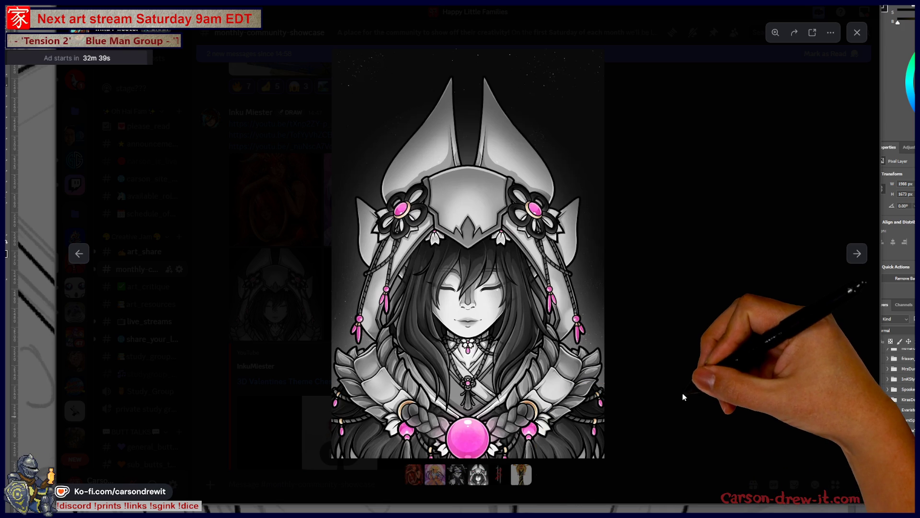
Close the hooded-girl artwork, open the red-and-black triptych, and zoom into its right-hand collage.
{"action": "left_click", "coordinate": [549, 447]}
{"action": "left_click", "coordinate": [367, 297]}
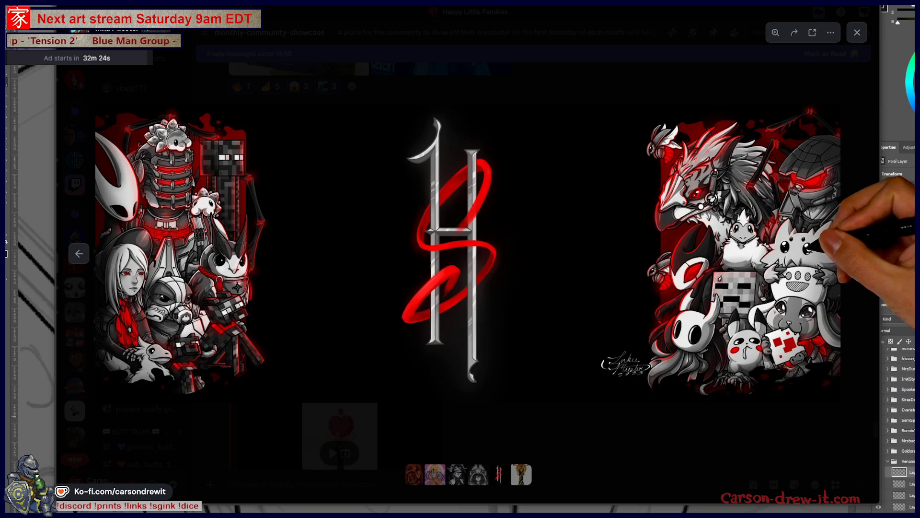
{"action": "left_click", "coordinate": [807, 259]}
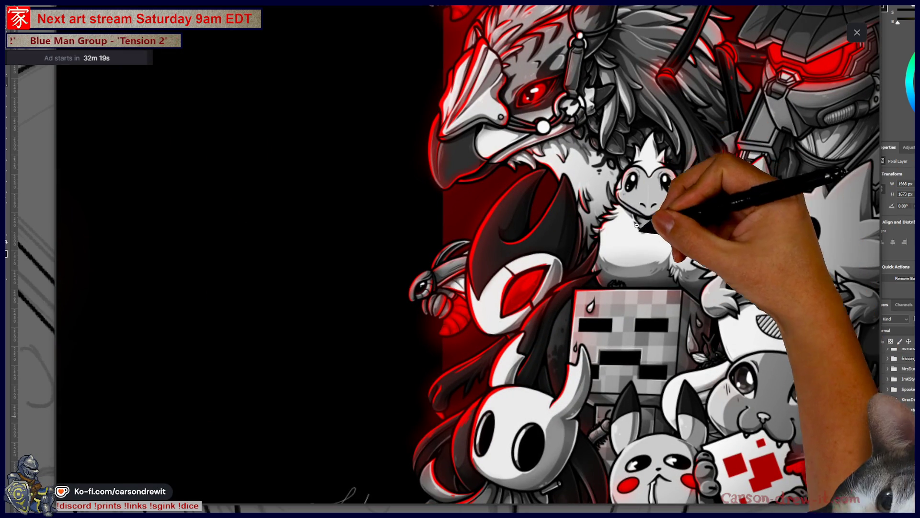
Pan across the right collage's lower characters and 2025 signature, then zoom back out to fit.
{"action": "scroll", "coordinate": [610, 253], "scroll_direction": "up", "scroll_amount": 3}
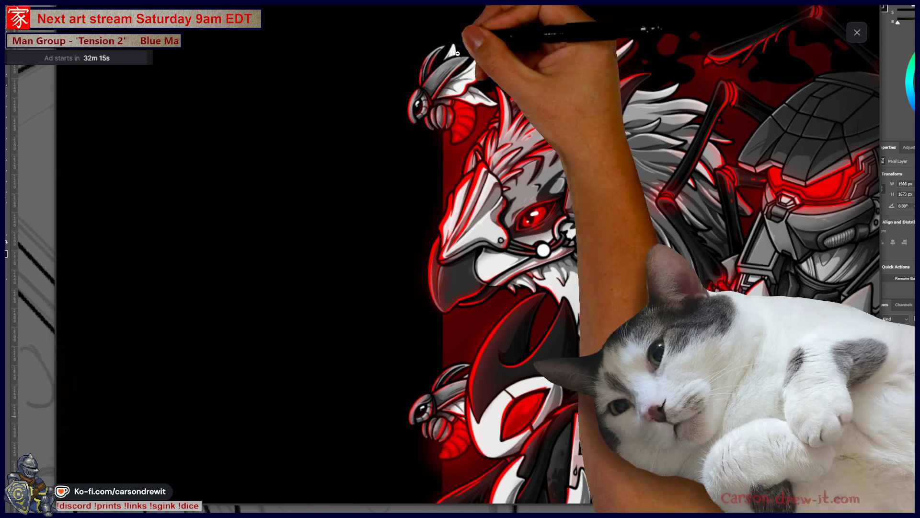
{"action": "scroll", "coordinate": [662, 259], "scroll_direction": "down", "scroll_amount": 5}
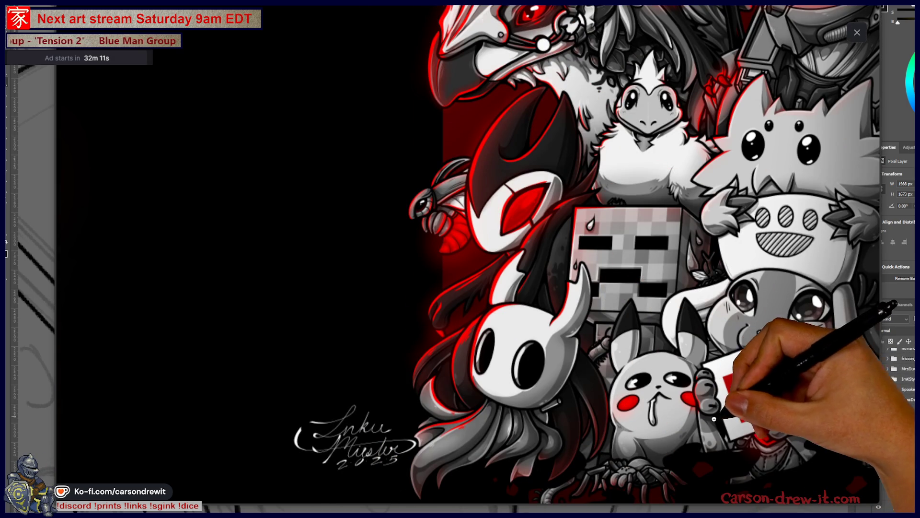
{"action": "scroll", "coordinate": [741, 323], "scroll_direction": "right", "scroll_amount": 1}
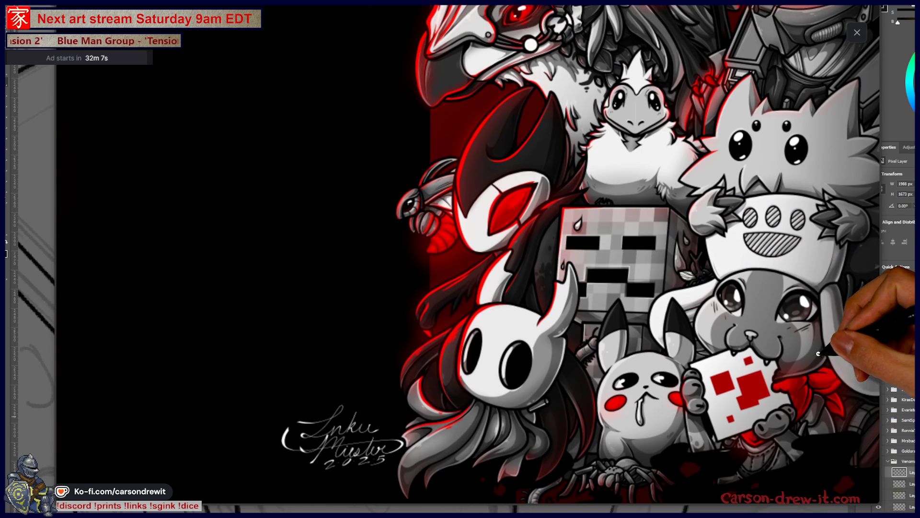
{"action": "scroll", "coordinate": [804, 390], "scroll_direction": "down", "scroll_amount": 1}
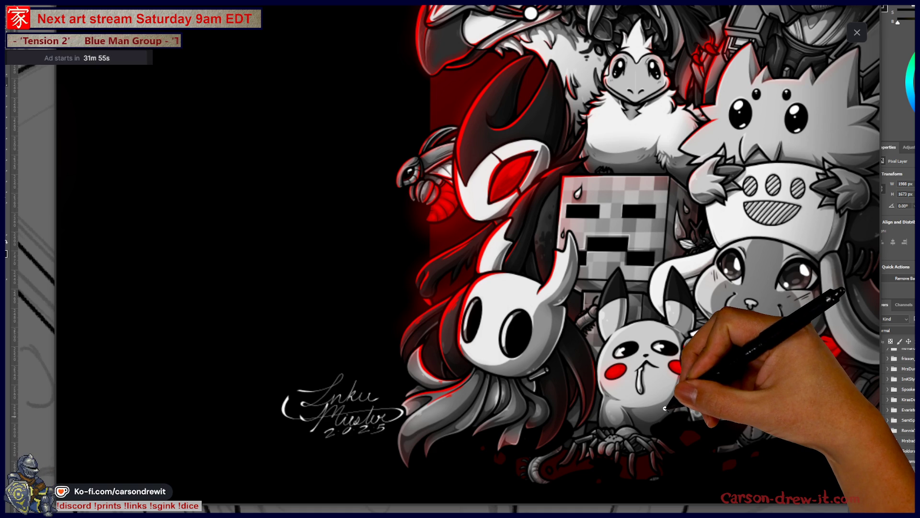
{"action": "left_click", "coordinate": [665, 408]}
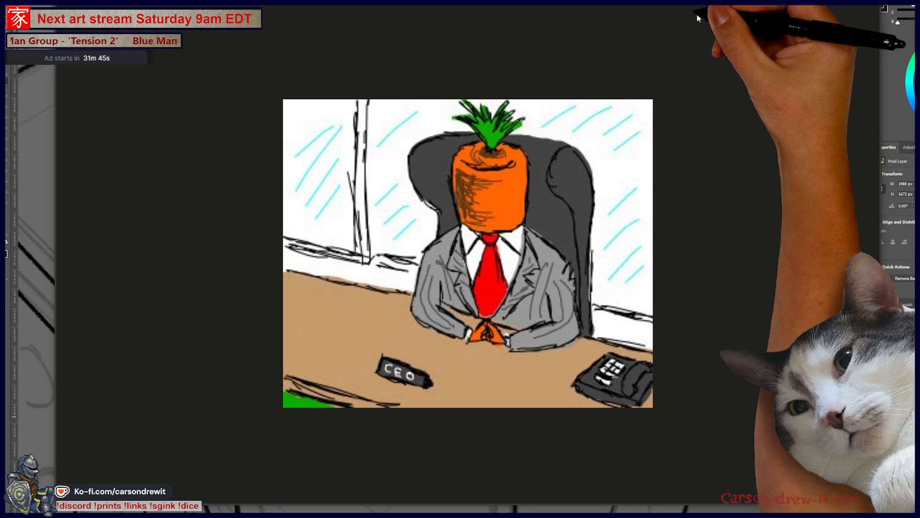
Dismiss the carrot CEO picture, zoom in on the right-hand collage, then zoom back out.
{"action": "key", "text": "alt+Tab"}
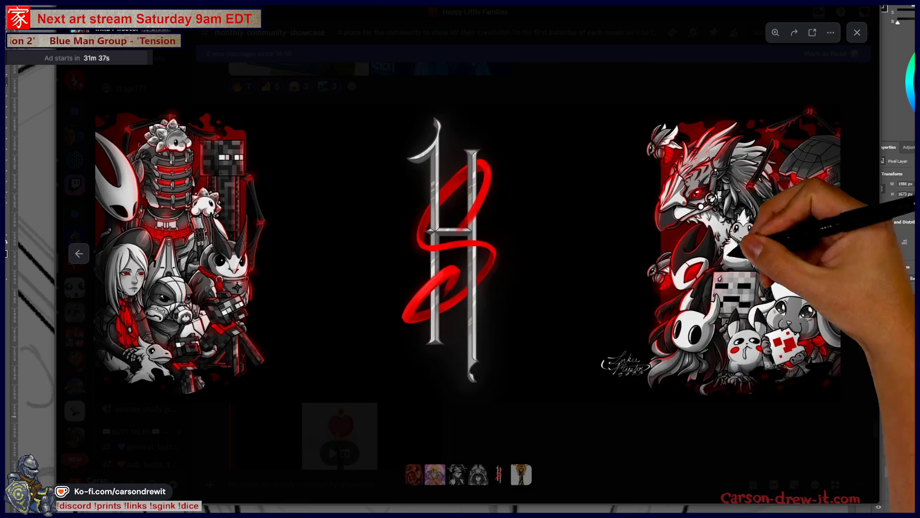
{"action": "left_click", "coordinate": [753, 338]}
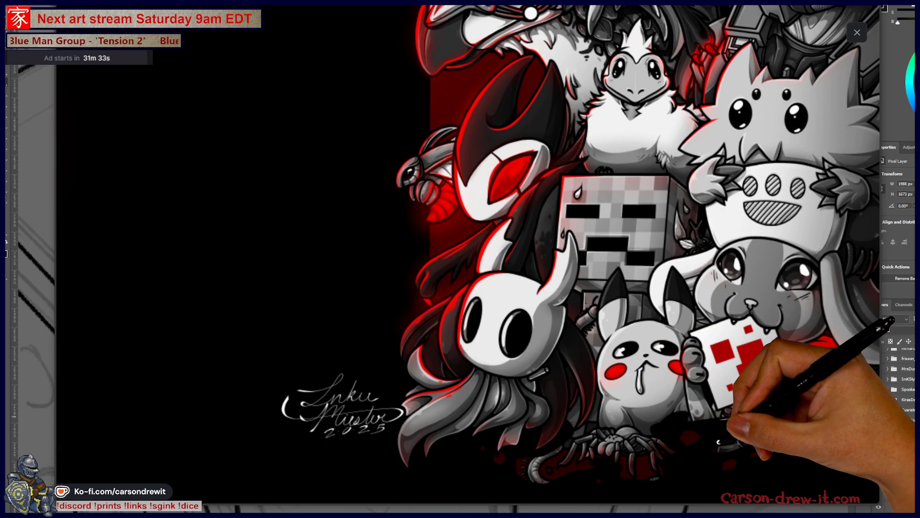
{"action": "left_click", "coordinate": [659, 432]}
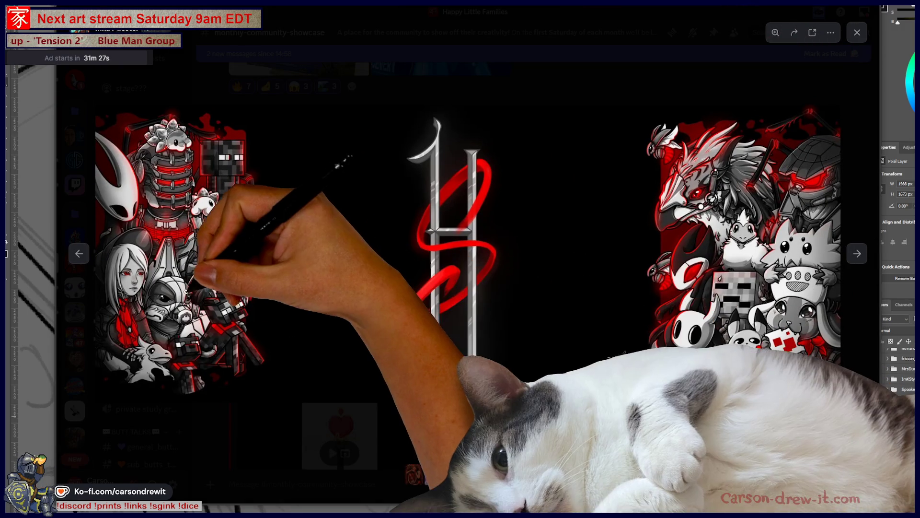
Zoom into the left-hand collage and scroll up toward its upper characters.
{"action": "left_click", "coordinate": [214, 263]}
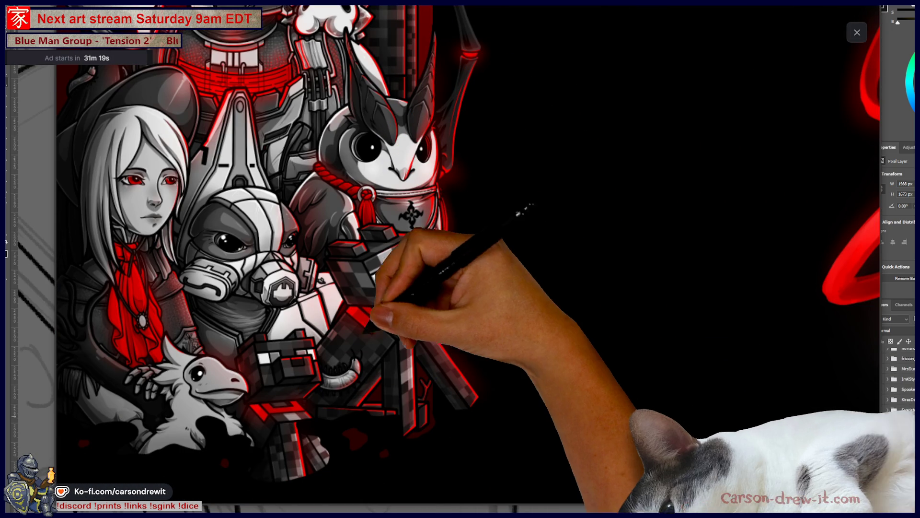
{"action": "scroll", "coordinate": [203, 393], "scroll_direction": "up", "scroll_amount": 3}
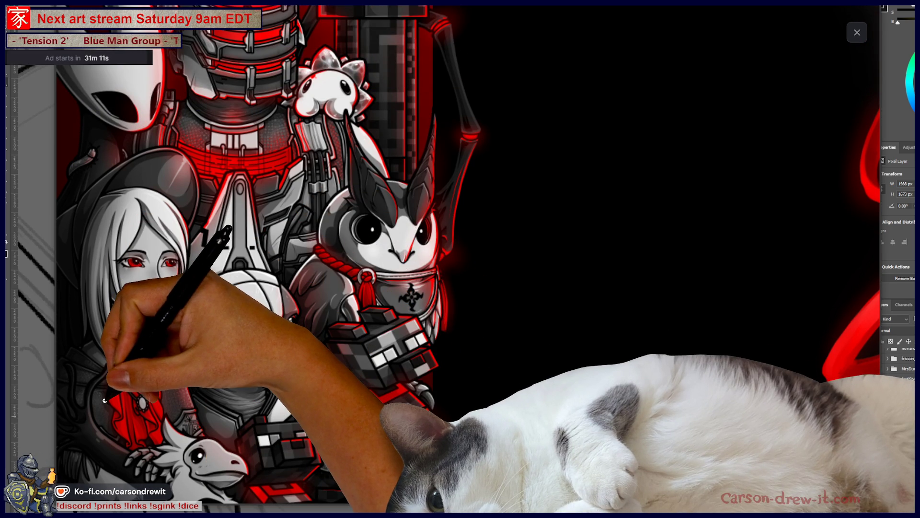
{"action": "scroll", "coordinate": [154, 365], "scroll_direction": "up", "scroll_amount": 5}
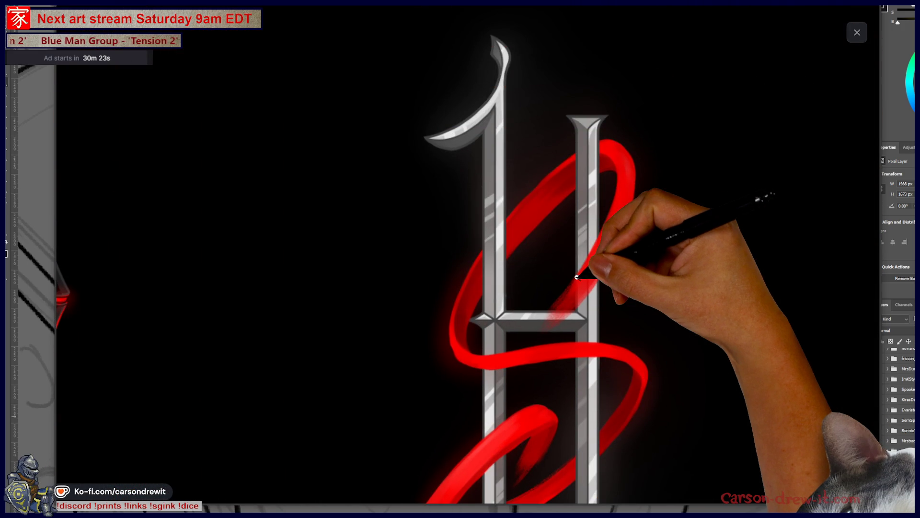
Zoom out of the red H artwork, view the heart chess-piece image, then close the viewer.
{"action": "left_click", "coordinate": [612, 287]}
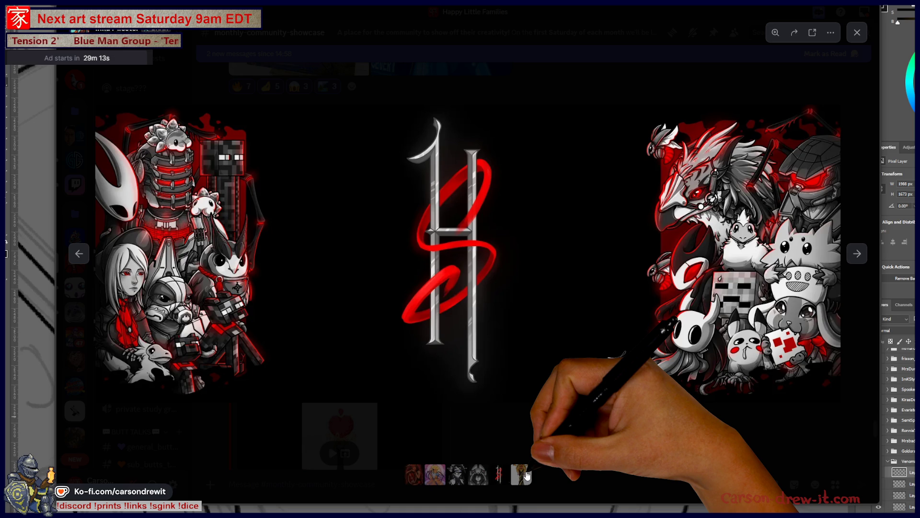
{"action": "left_click", "coordinate": [521, 477]}
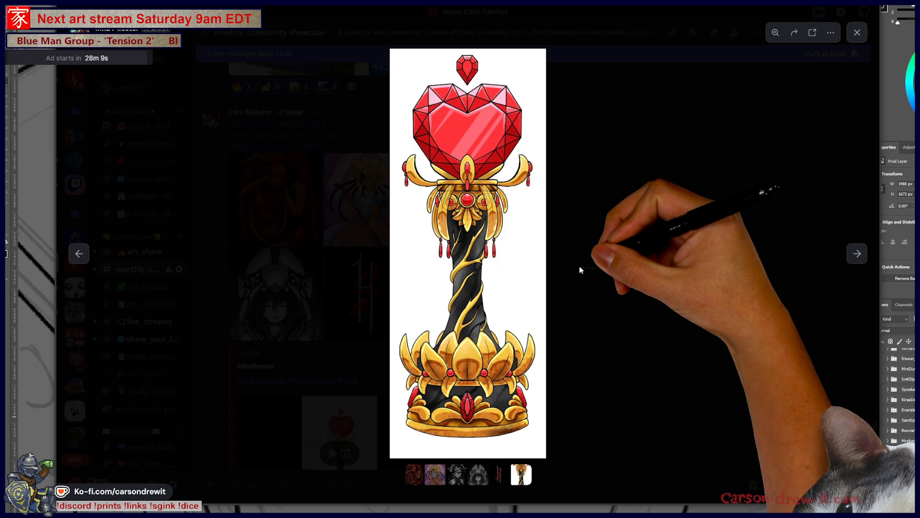
{"action": "left_click", "coordinate": [579, 269]}
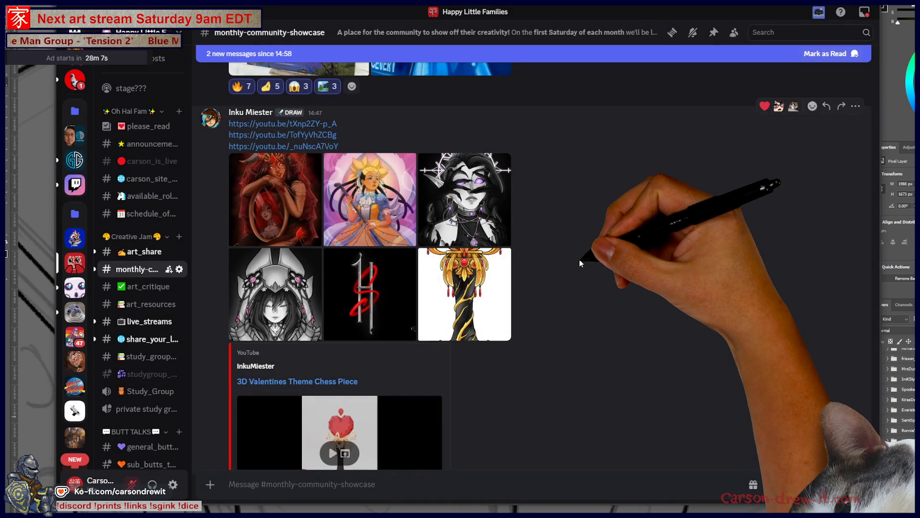
Open the '3D Valentines Theme Chess Piece' YouTube link and confirm leaving Discord.
{"action": "scroll", "coordinate": [577, 273], "scroll_direction": "down", "scroll_amount": 3}
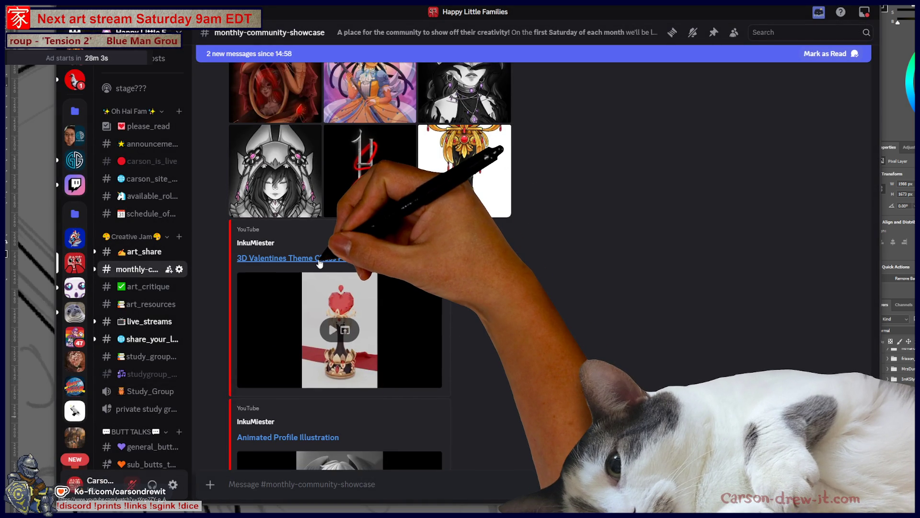
{"action": "left_click", "coordinate": [320, 260]}
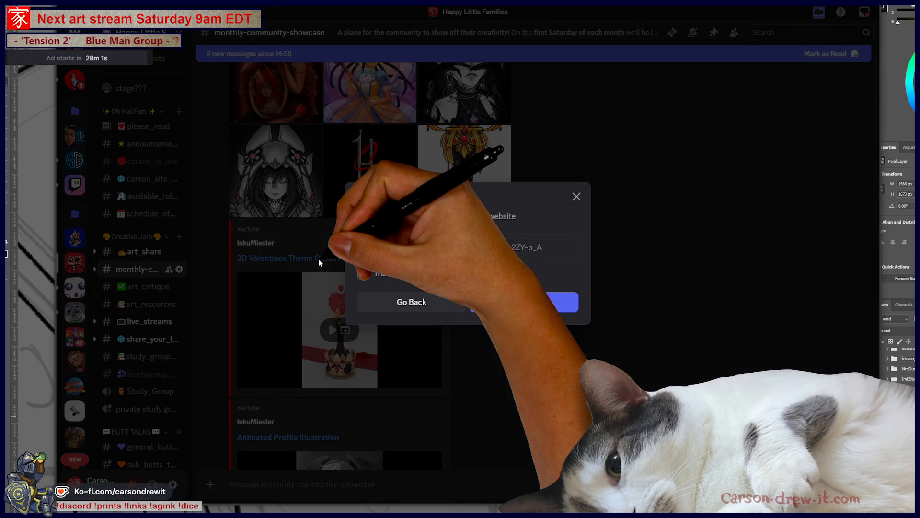
{"action": "left_click", "coordinate": [521, 300]}
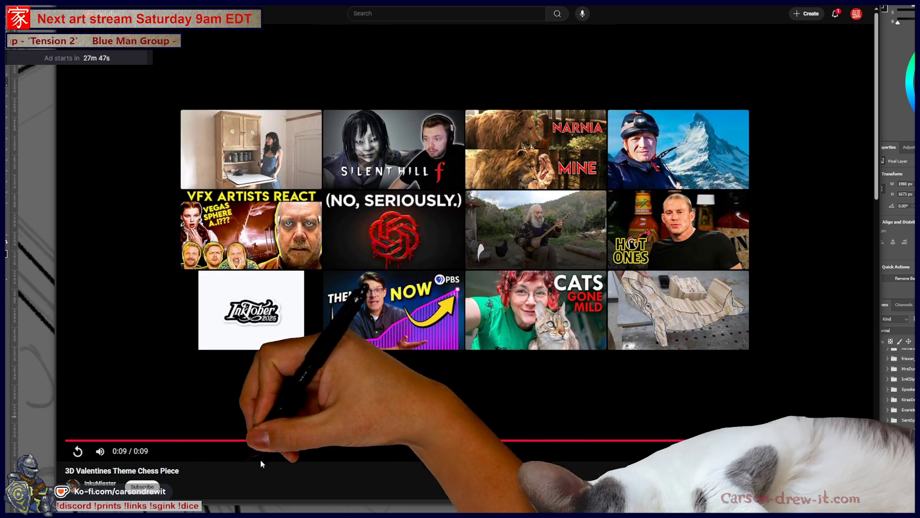
Replay the chess-piece video from the start, then return to the Discord showcase.
{"action": "left_click", "coordinate": [155, 439]}
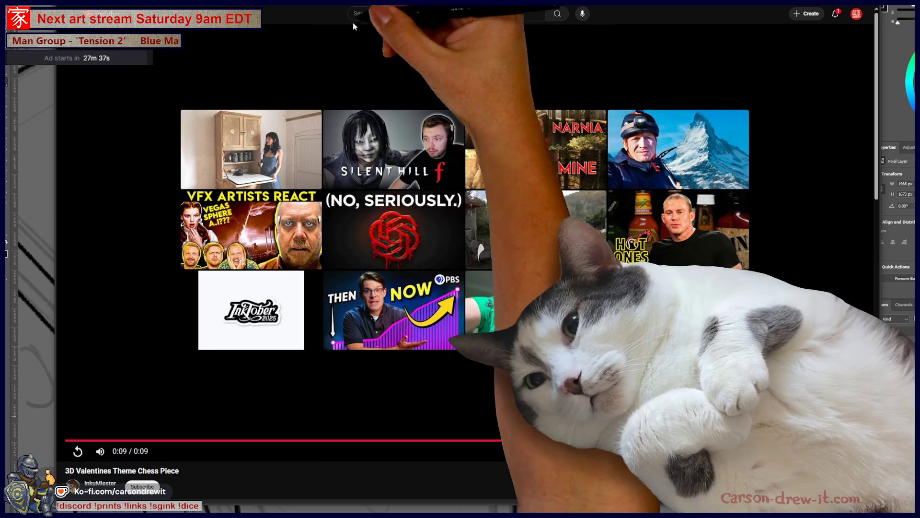
{"action": "key", "text": "alt+Tab"}
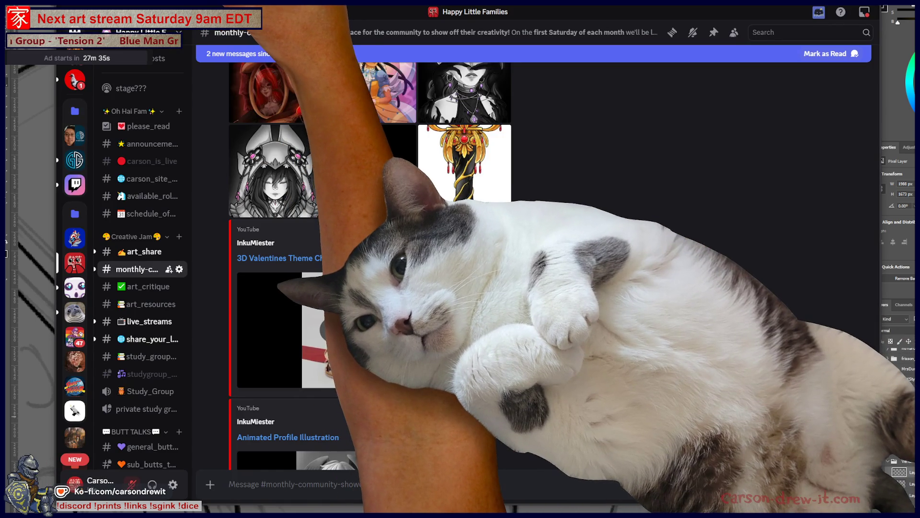
Watch the 'Animated Profile Illustration' video on YouTube, then close the browser tab.
{"action": "scroll", "coordinate": [277, 277], "scroll_direction": "down", "scroll_amount": 4}
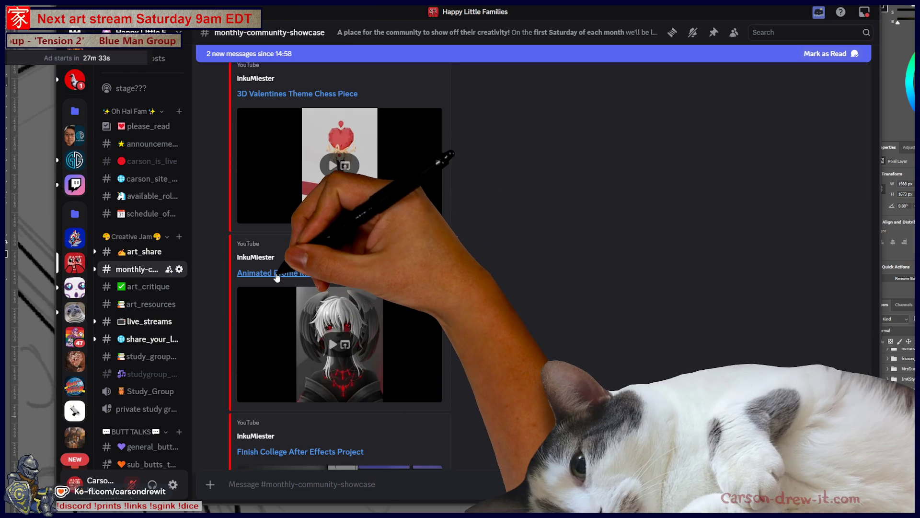
{"action": "left_click", "coordinate": [339, 345]}
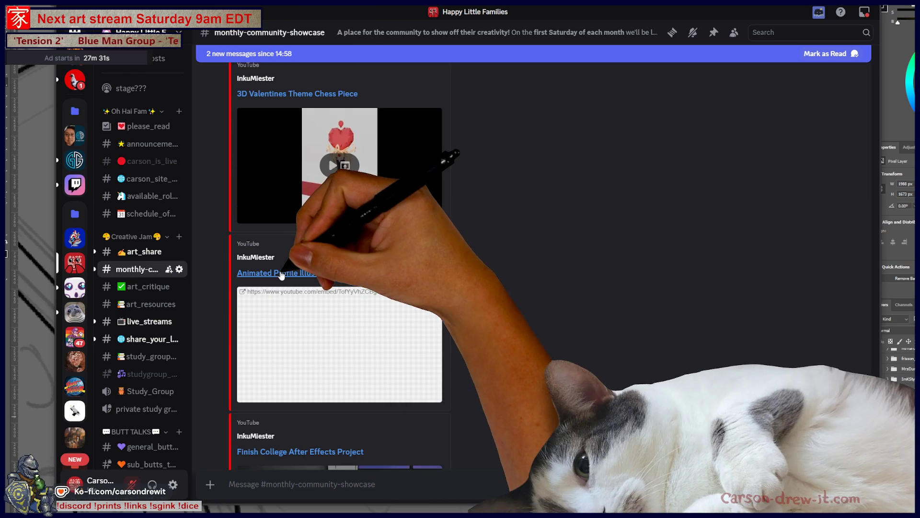
{"action": "left_click", "coordinate": [281, 275]}
{"action": "left_click", "coordinate": [525, 302]}
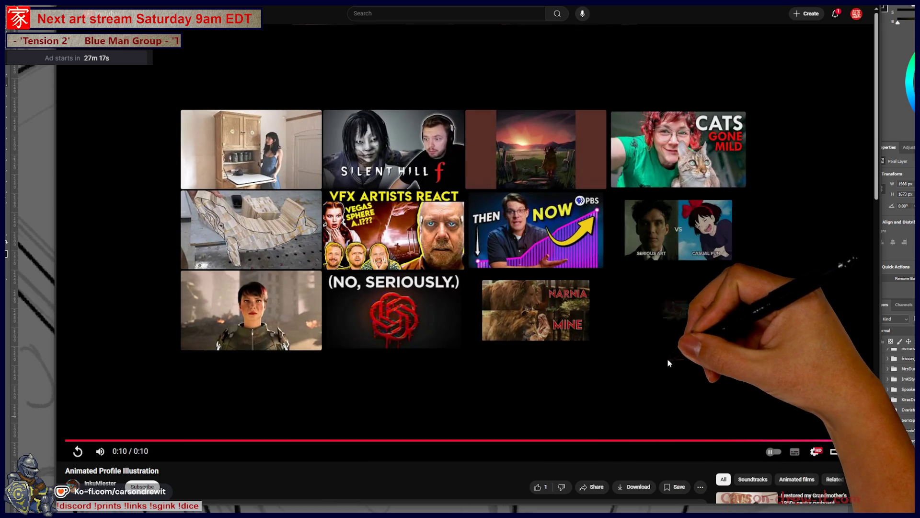
{"action": "key", "text": "ctrl+w"}
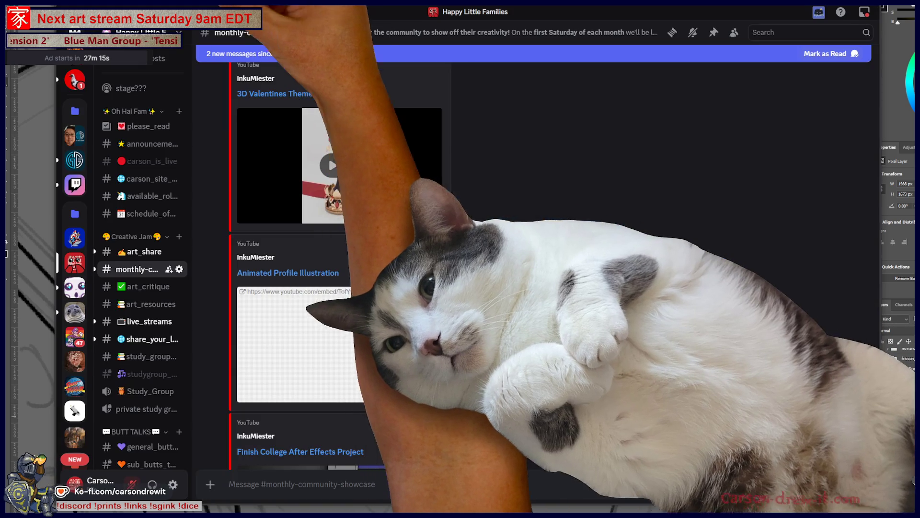
Open the 'Finish College After Effects Project' video and confirm leaving Discord.
{"action": "scroll", "coordinate": [283, 206], "scroll_direction": "down", "scroll_amount": 5}
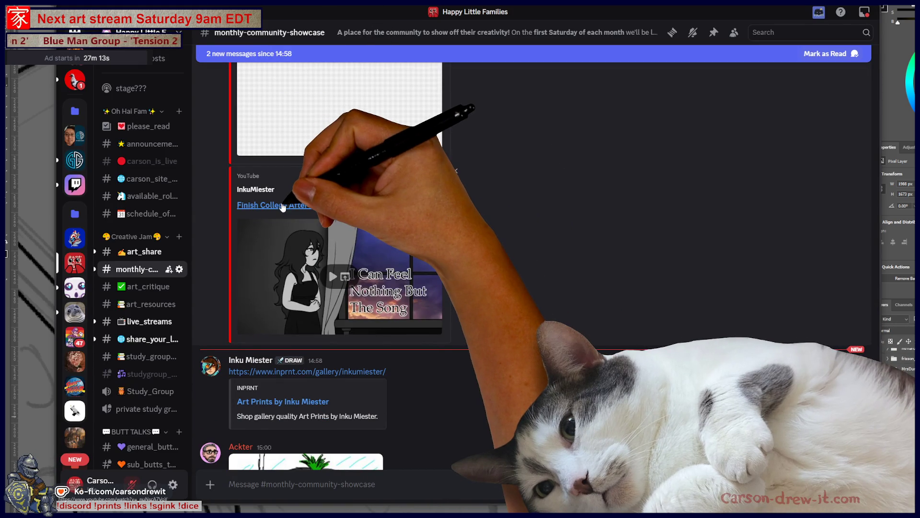
{"action": "left_click", "coordinate": [283, 206]}
{"action": "left_click", "coordinate": [552, 303]}
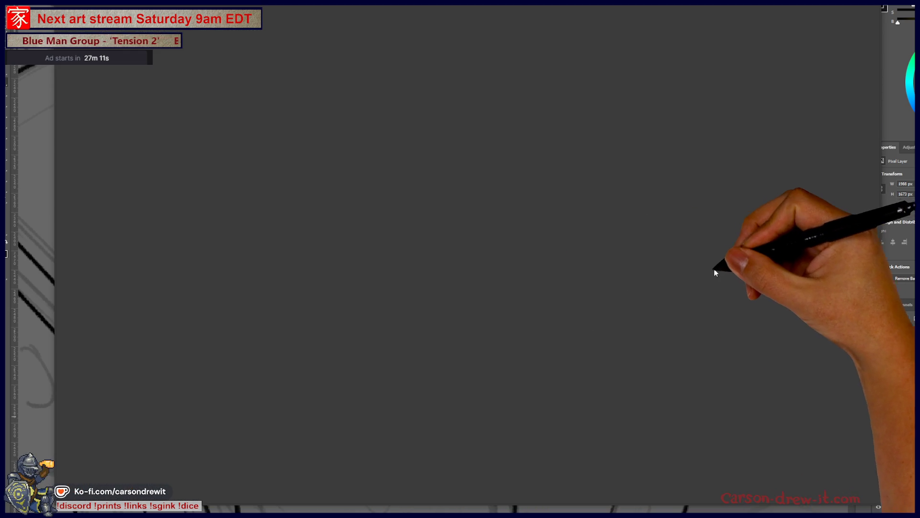
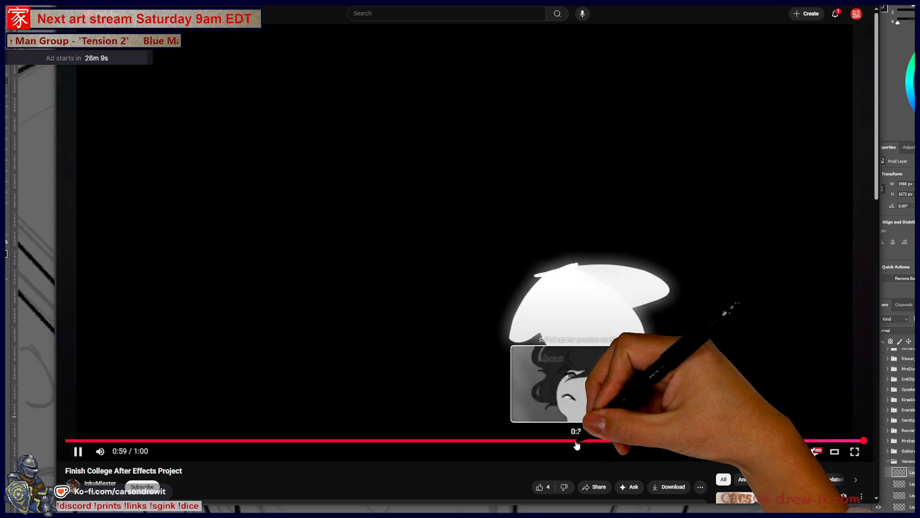
Scrub the video back from its ending to around 0:38 and pause at 0:44.
{"action": "left_click", "coordinate": [577, 442]}
{"action": "mouse_move", "coordinate": [576, 446]}
{"action": "left_mouse_down"}
{"action": "mouse_move", "coordinate": [502, 434]}
{"action": "mouse_move", "coordinate": [473, 442]}
{"action": "mouse_move", "coordinate": [473, 434]}
{"action": "mouse_move", "coordinate": [486, 440]}
{"action": "left_mouse_up"}
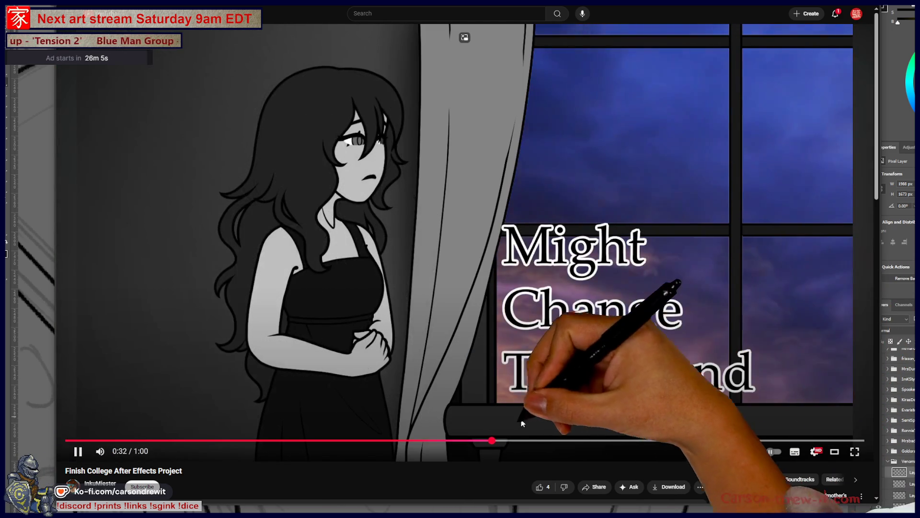
{"action": "left_click", "coordinate": [528, 440]}
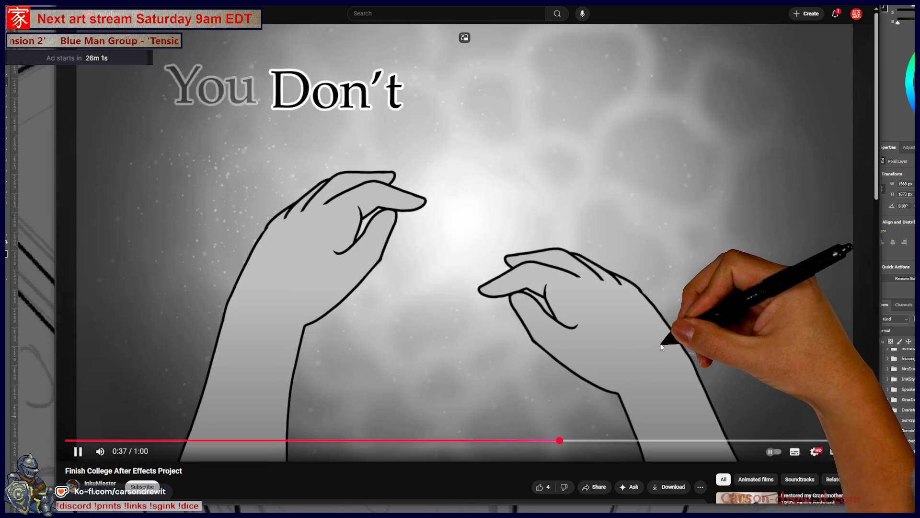
{"action": "left_click", "coordinate": [662, 346]}
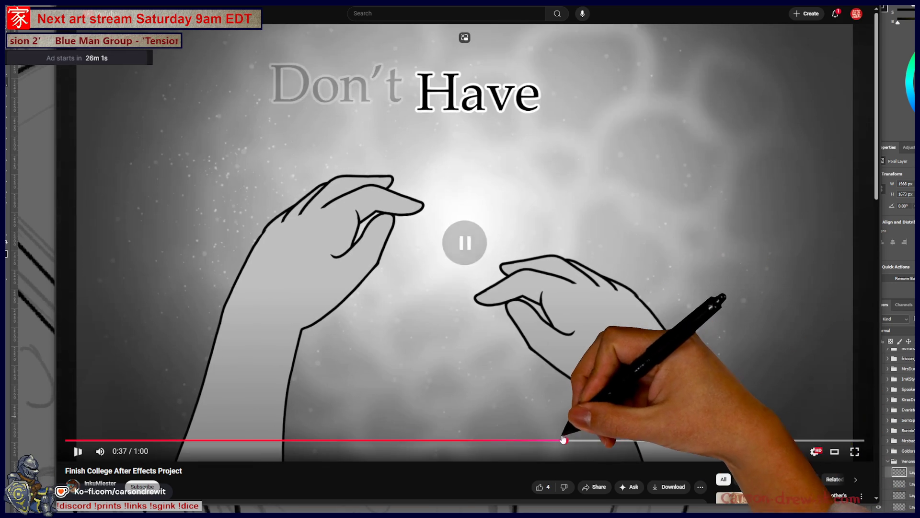
{"action": "left_click_drag", "start_coordinate": [577, 441], "coordinate": [581, 444]}
{"action": "left_click", "coordinate": [701, 321]}
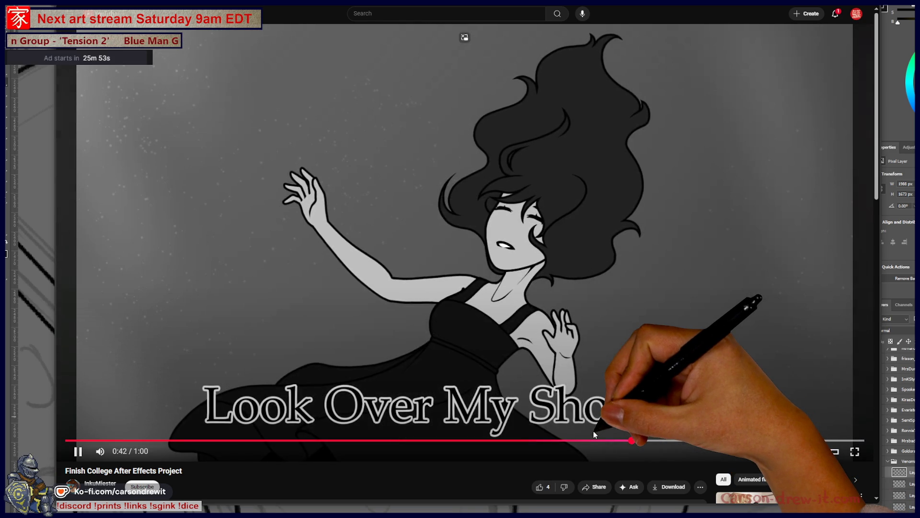
{"action": "left_click", "coordinate": [642, 295]}
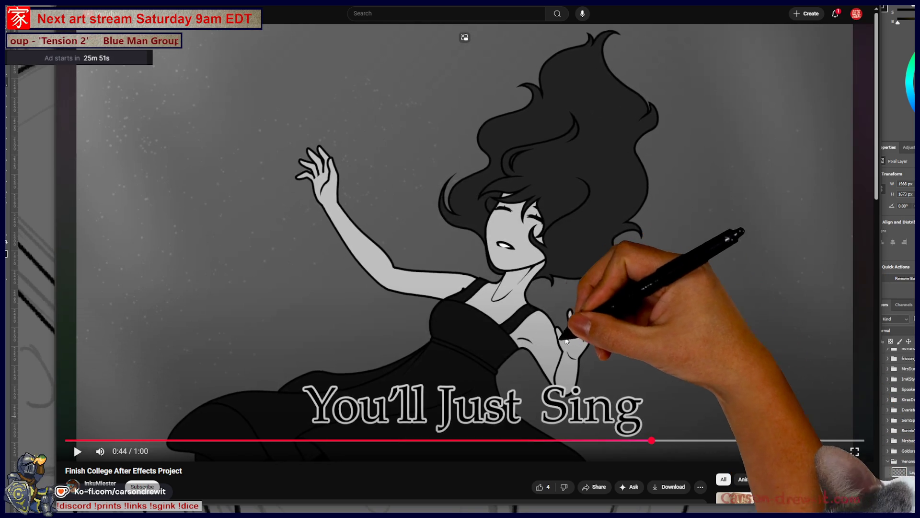
Fine-tune the position around 0:41–0:43 and pause on the You'll Just Sing scene at 0:45.
{"action": "left_click_drag", "start_coordinate": [648, 443], "coordinate": [635, 442]}
{"action": "left_click", "coordinate": [690, 365]}
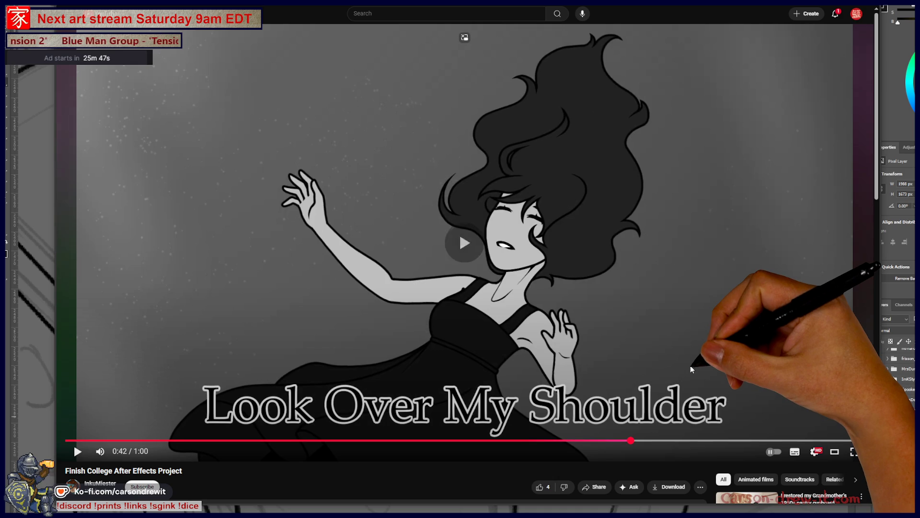
{"action": "left_click", "coordinate": [690, 365]}
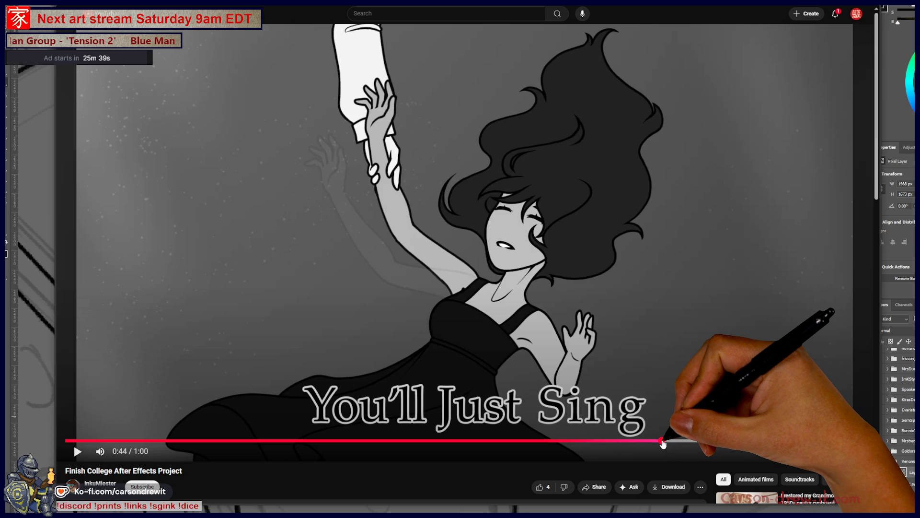
{"action": "left_click_drag", "start_coordinate": [664, 443], "coordinate": [644, 444]}
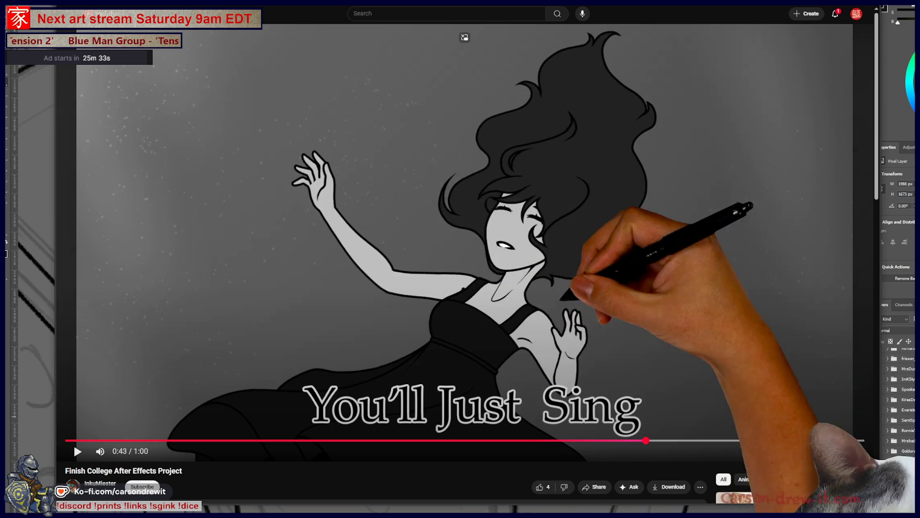
{"action": "mouse_move", "coordinate": [646, 443]}
{"action": "left_mouse_down"}
{"action": "mouse_move", "coordinate": [635, 443]}
{"action": "mouse_move", "coordinate": [670, 444]}
{"action": "left_mouse_up"}
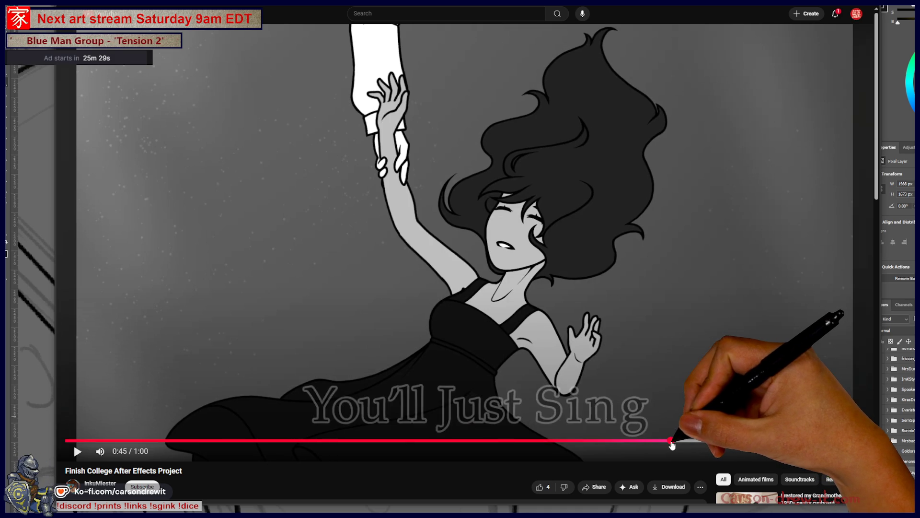
{"action": "left_click", "coordinate": [630, 445]}
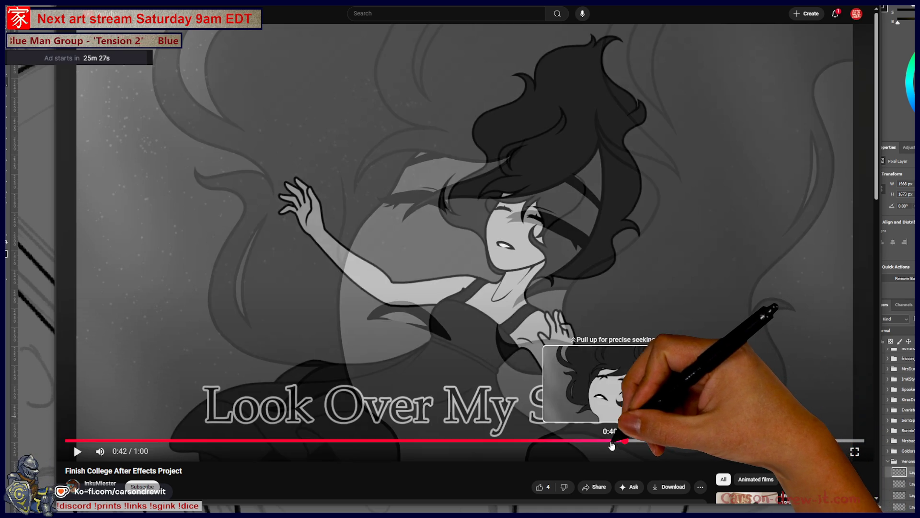
{"action": "mouse_move", "coordinate": [637, 444]}
{"action": "left_mouse_down"}
{"action": "mouse_move", "coordinate": [678, 443]}
{"action": "mouse_move", "coordinate": [624, 440]}
{"action": "mouse_move", "coordinate": [669, 437]}
{"action": "mouse_move", "coordinate": [623, 434]}
{"action": "mouse_move", "coordinate": [644, 433]}
{"action": "left_mouse_up"}
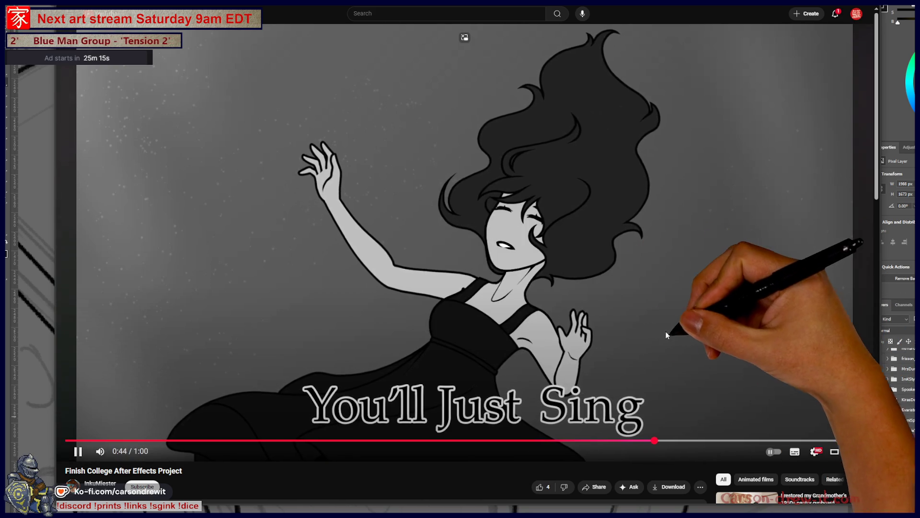
{"action": "left_click", "coordinate": [708, 377]}
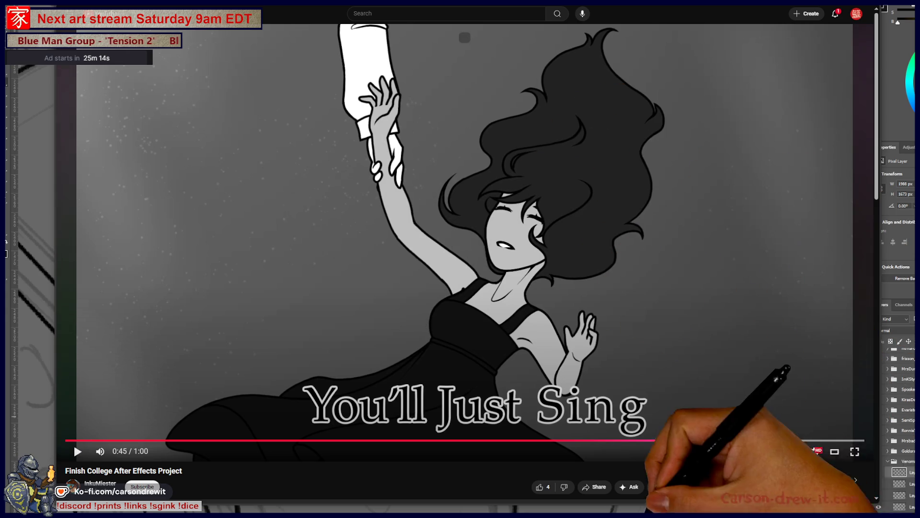
{"action": "left_click", "coordinate": [679, 440]}
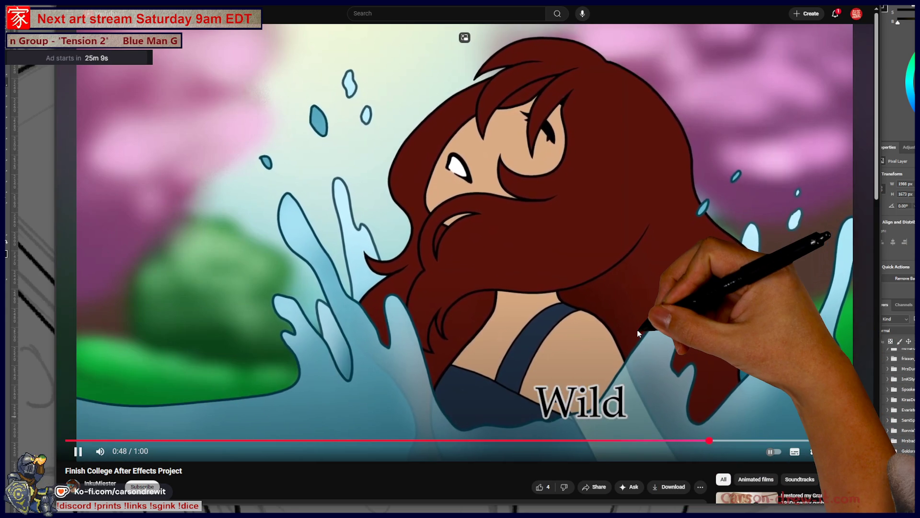
Play the video from 0:48 through the final scenes and pause it near 0:57.
{"action": "key", "text": "space"}
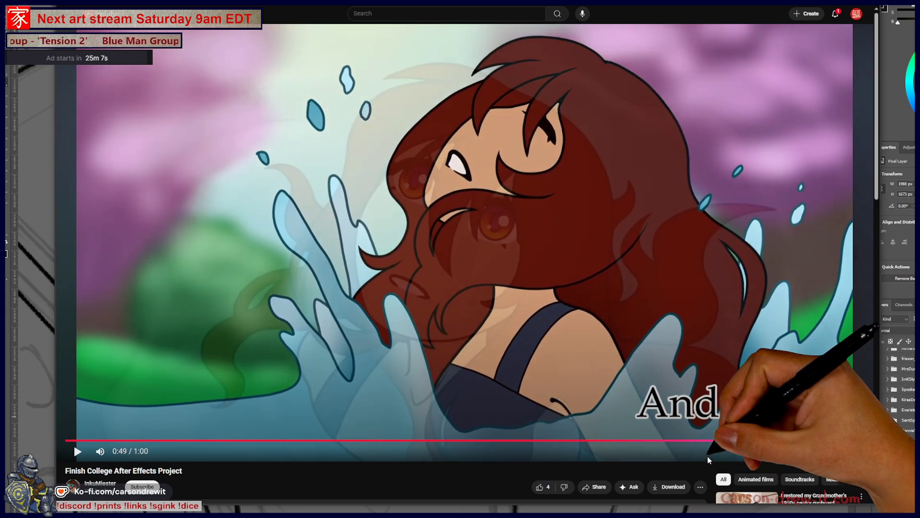
{"action": "left_click", "coordinate": [713, 441]}
{"action": "mouse_move", "coordinate": [714, 445]}
{"action": "left_mouse_down"}
{"action": "mouse_move", "coordinate": [723, 446]}
{"action": "mouse_move", "coordinate": [664, 447]}
{"action": "mouse_move", "coordinate": [810, 455]}
{"action": "left_mouse_up"}
{"action": "left_click", "coordinate": [545, 145]}
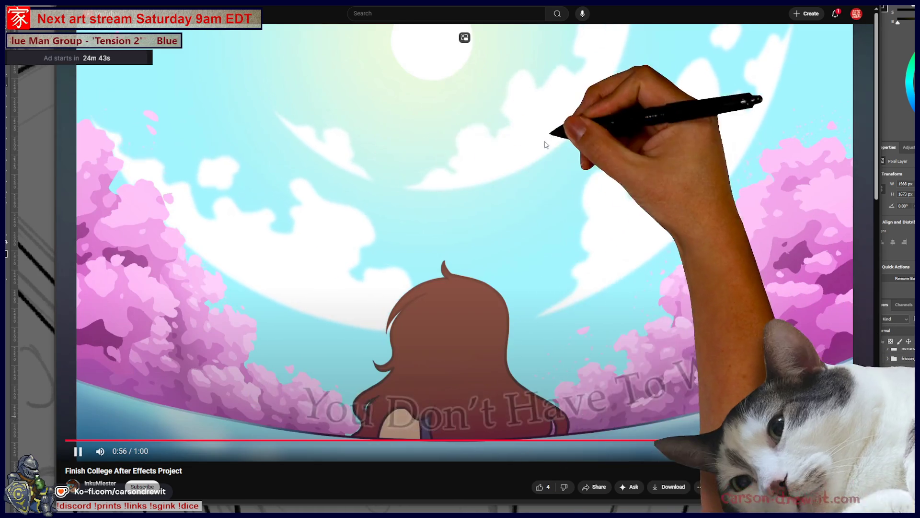
{"action": "left_click", "coordinate": [497, 220]}
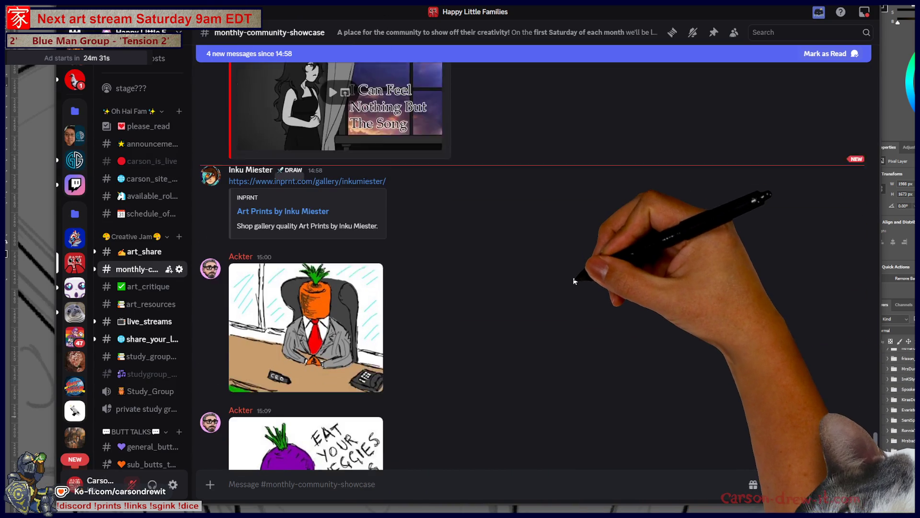
Scroll the monthly-community-showcase channel and open the posted inprnt.com gallery link.
{"action": "scroll", "coordinate": [575, 284], "scroll_direction": "down", "scroll_amount": 1}
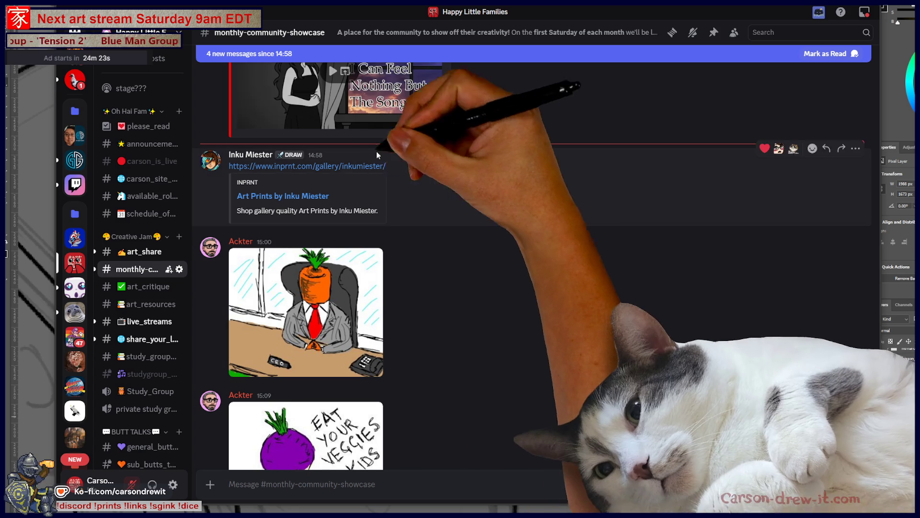
{"action": "left_click", "coordinate": [319, 167]}
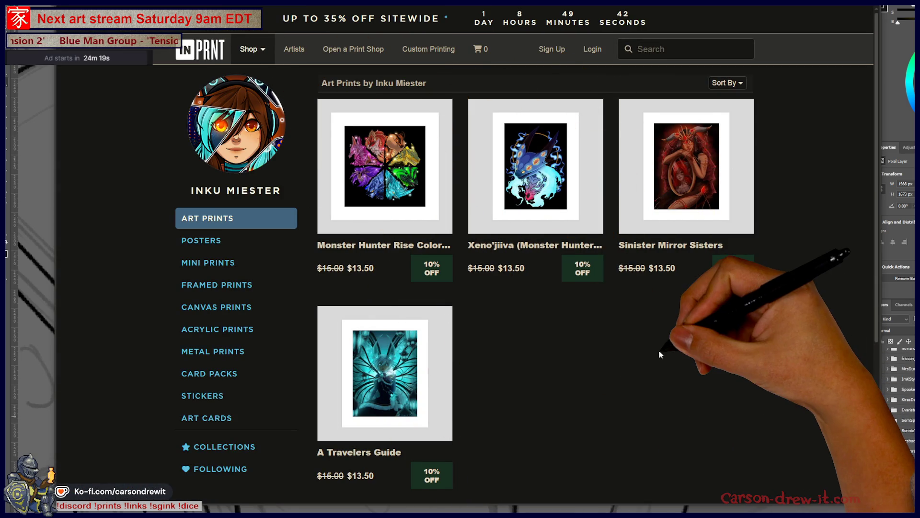
View the A Travelers Guide print page and its size prices, then switch back to Discord.
{"action": "scroll", "coordinate": [659, 352], "scroll_direction": "down", "scroll_amount": 3}
{"action": "scroll", "coordinate": [658, 352], "scroll_direction": "up", "scroll_amount": 3}
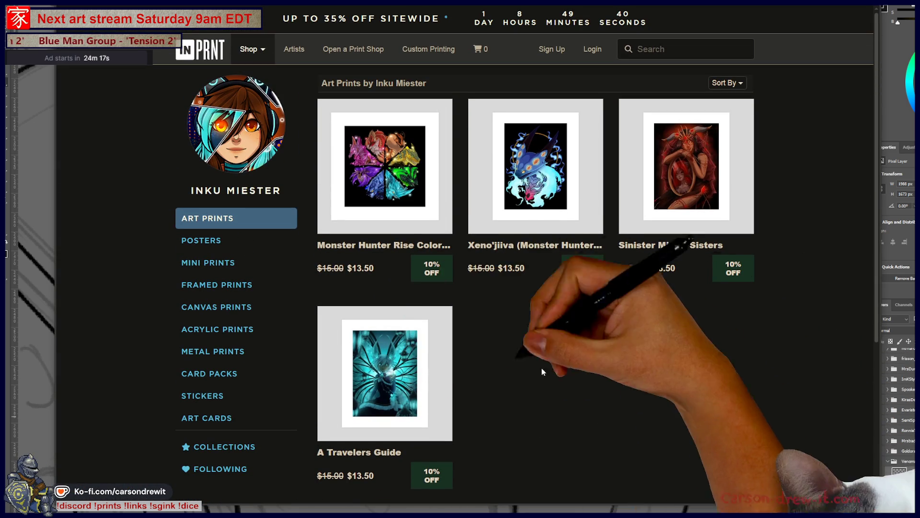
{"action": "left_click", "coordinate": [379, 365]}
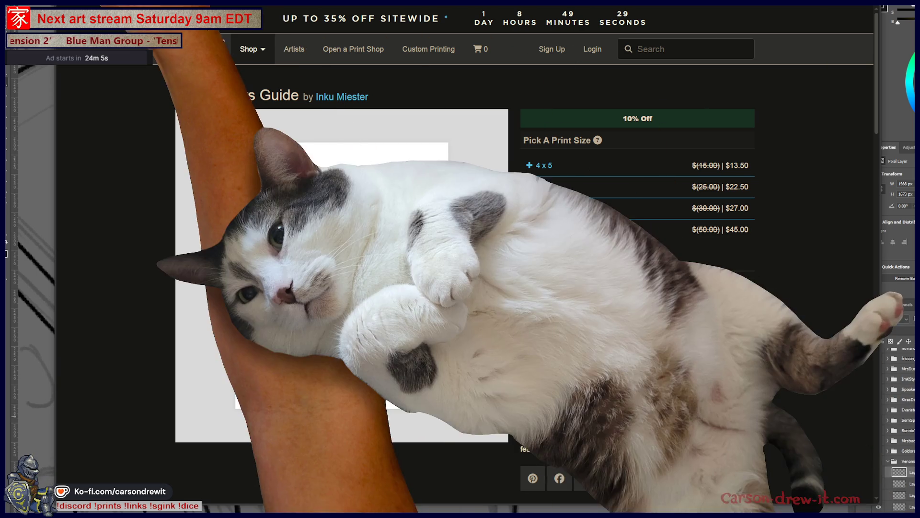
{"action": "key", "text": "alt+Tab"}
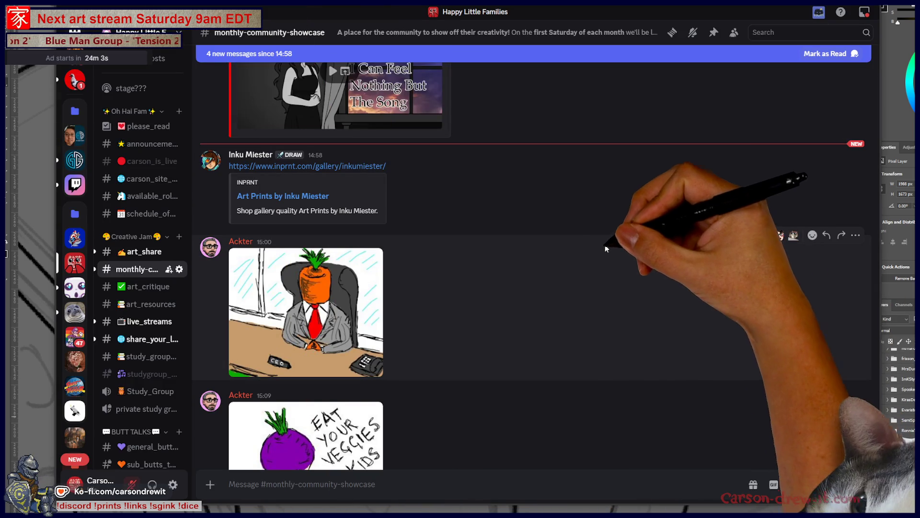
{"action": "scroll", "coordinate": [604, 254], "scroll_direction": "down", "scroll_amount": 4}
{"action": "scroll", "coordinate": [349, 194], "scroll_direction": "up", "scroll_amount": 1}
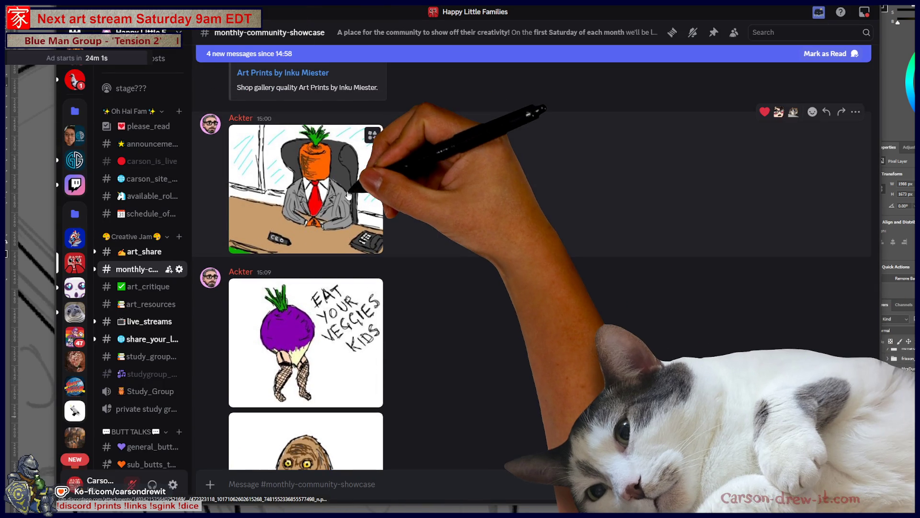
{"action": "left_click", "coordinate": [347, 195]}
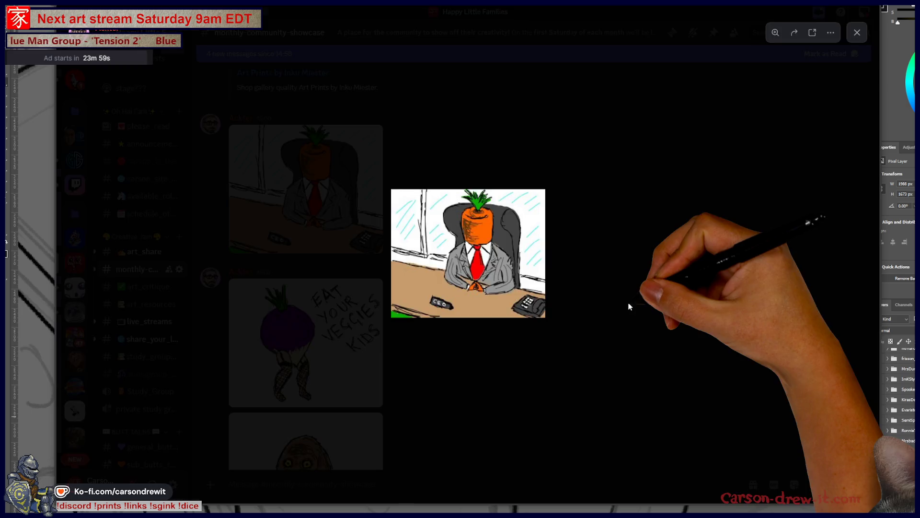
{"action": "left_click", "coordinate": [628, 305]}
{"action": "scroll", "coordinate": [455, 326], "scroll_direction": "down", "scroll_amount": 1}
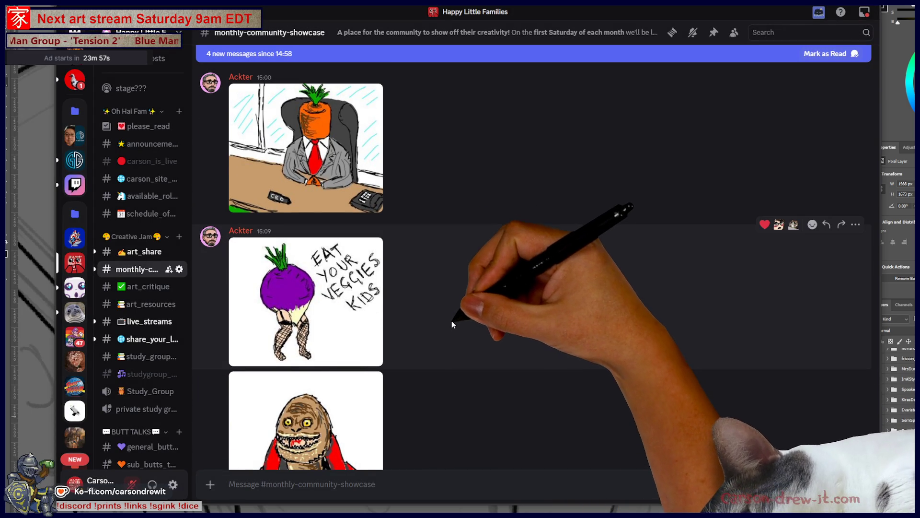
{"action": "scroll", "coordinate": [448, 311], "scroll_direction": "down", "scroll_amount": 1}
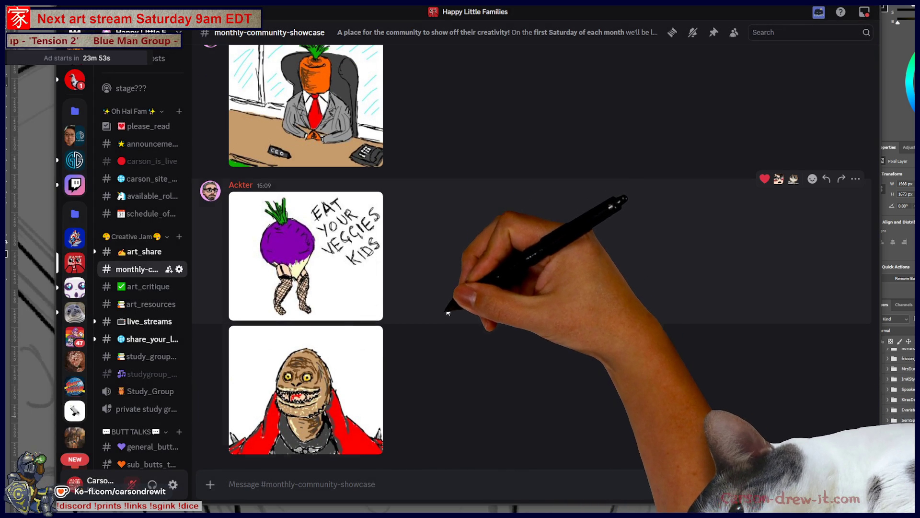
{"action": "left_click", "coordinate": [373, 400]}
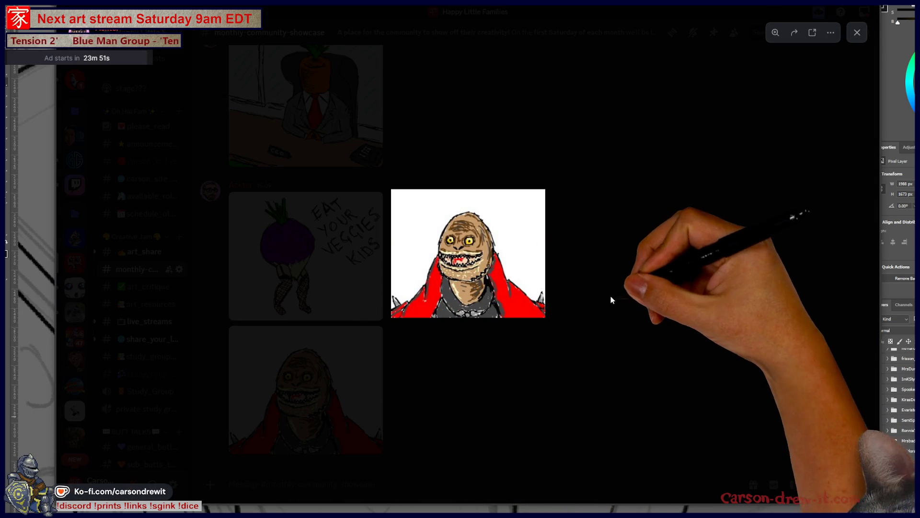
{"action": "left_click", "coordinate": [610, 300]}
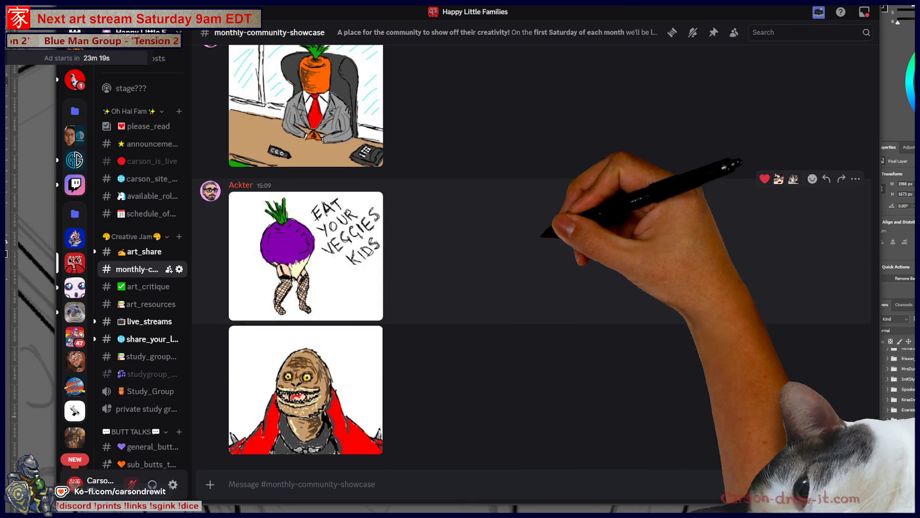
Scroll up through earlier showcase posts, then open the #art_share channel.
{"action": "scroll", "coordinate": [487, 315], "scroll_direction": "up", "scroll_amount": 1}
{"action": "scroll", "coordinate": [488, 315], "scroll_direction": "up", "scroll_amount": 5}
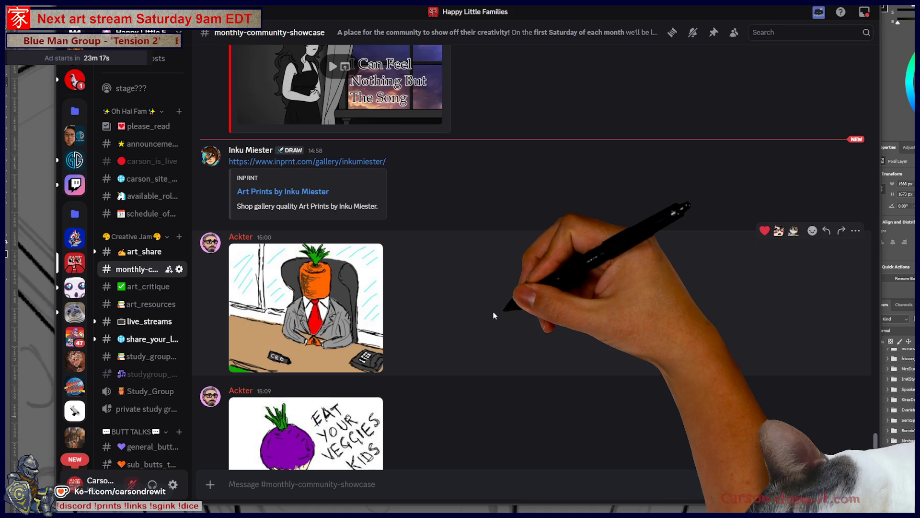
{"action": "scroll", "coordinate": [660, 286], "scroll_direction": "up", "scroll_amount": 20}
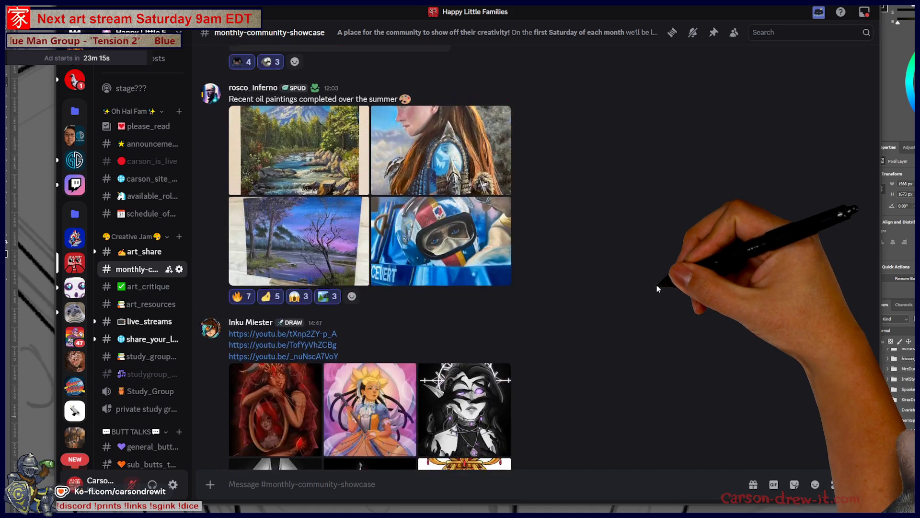
{"action": "scroll", "coordinate": [648, 291], "scroll_direction": "up", "scroll_amount": 6}
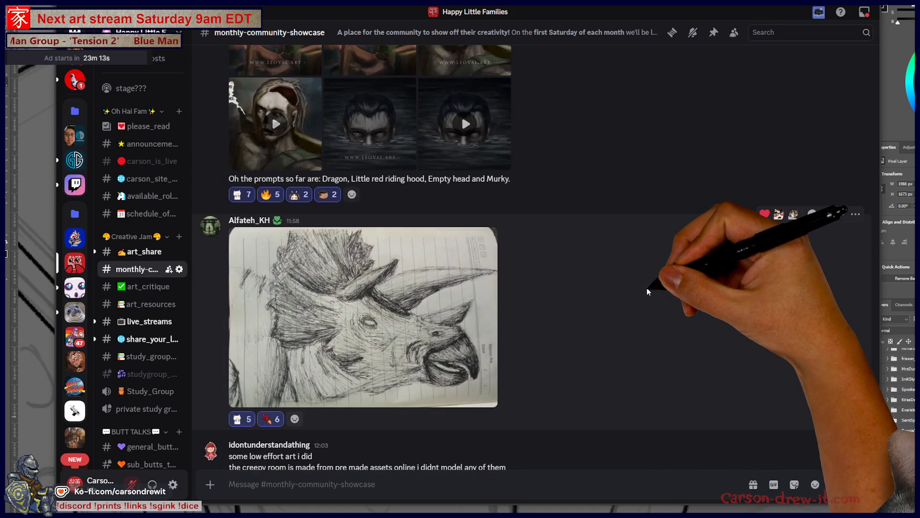
{"action": "scroll", "coordinate": [646, 292], "scroll_direction": "up", "scroll_amount": 2}
{"action": "scroll", "coordinate": [647, 289], "scroll_direction": "up", "scroll_amount": 10}
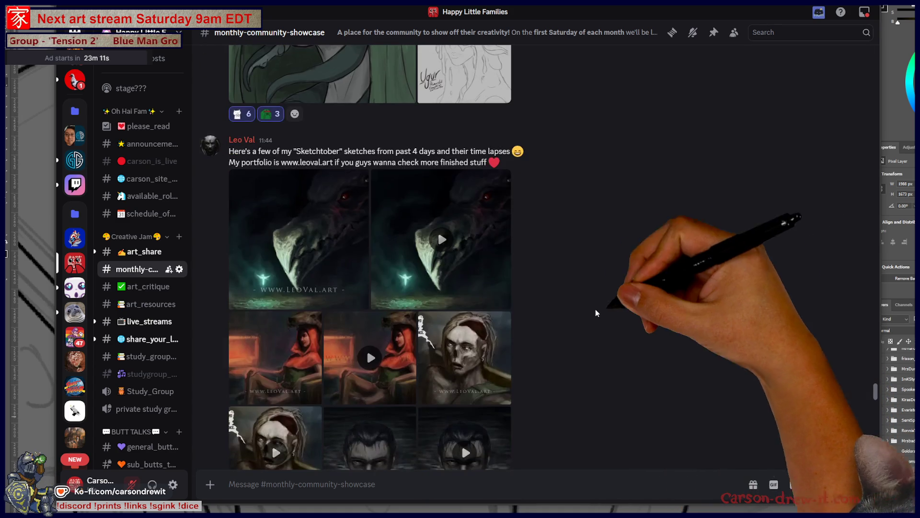
{"action": "scroll", "coordinate": [650, 287], "scroll_direction": "up", "scroll_amount": 12}
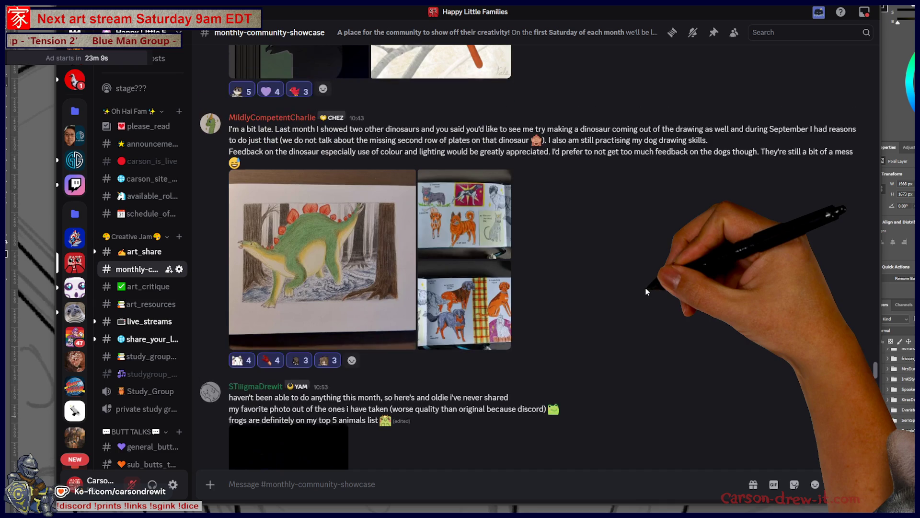
{"action": "scroll", "coordinate": [646, 292], "scroll_direction": "up", "scroll_amount": 10}
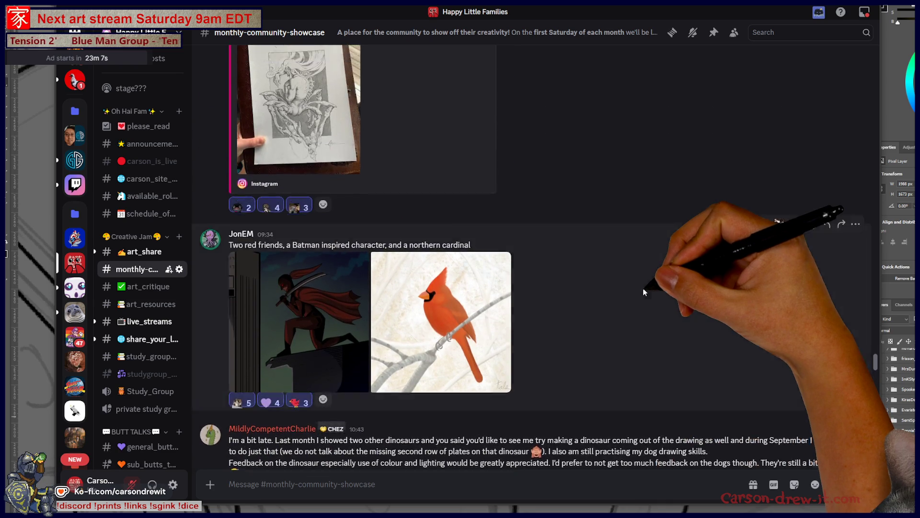
{"action": "scroll", "coordinate": [638, 291], "scroll_direction": "up", "scroll_amount": 10}
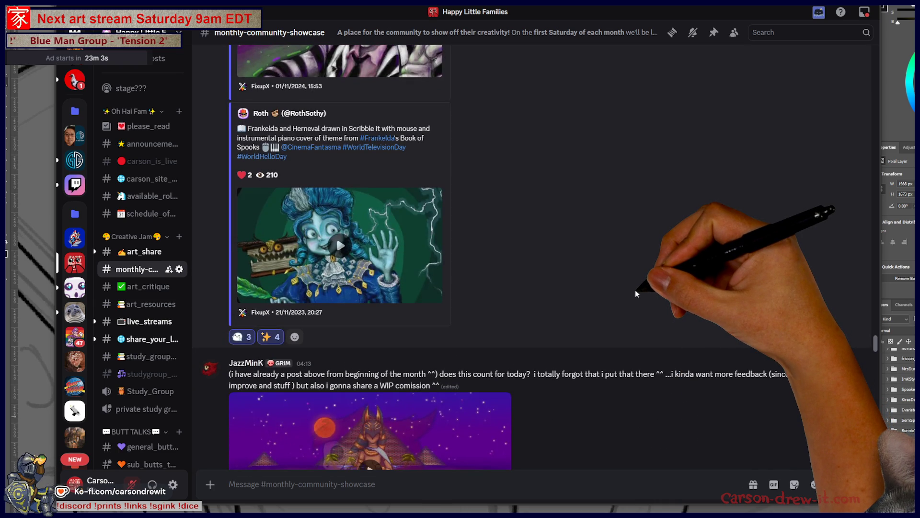
{"action": "scroll", "coordinate": [635, 290], "scroll_direction": "down", "scroll_amount": 10}
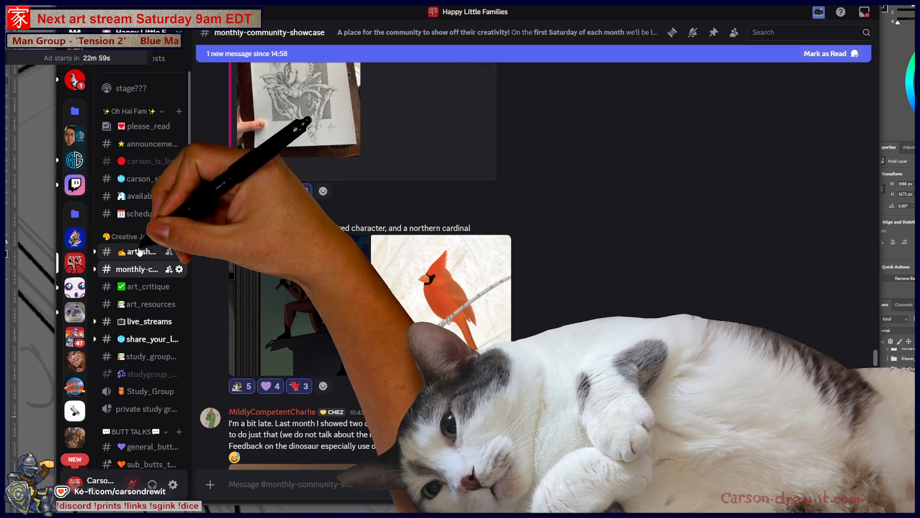
{"action": "left_click", "coordinate": [139, 251]}
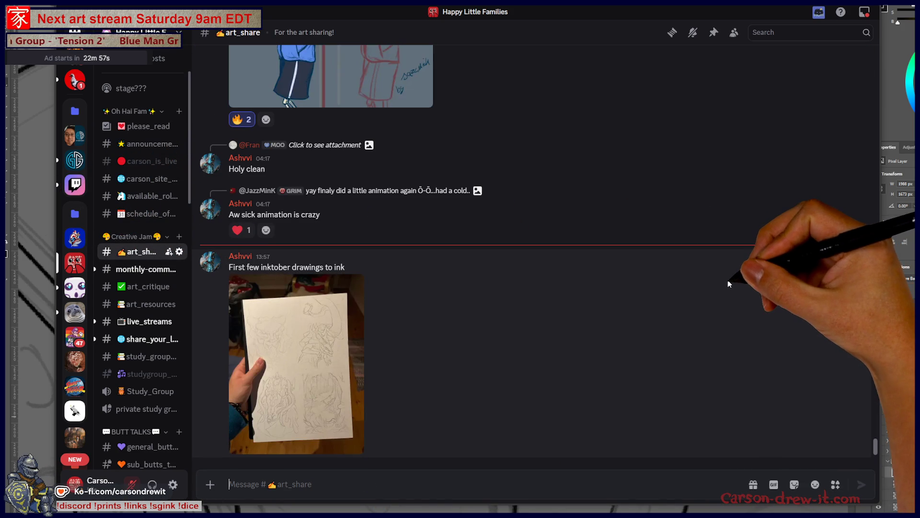
Enlarge and zoom into the posted inktober sketch photo, then return to the Photoshop gear drawing.
{"action": "left_click", "coordinate": [278, 420]}
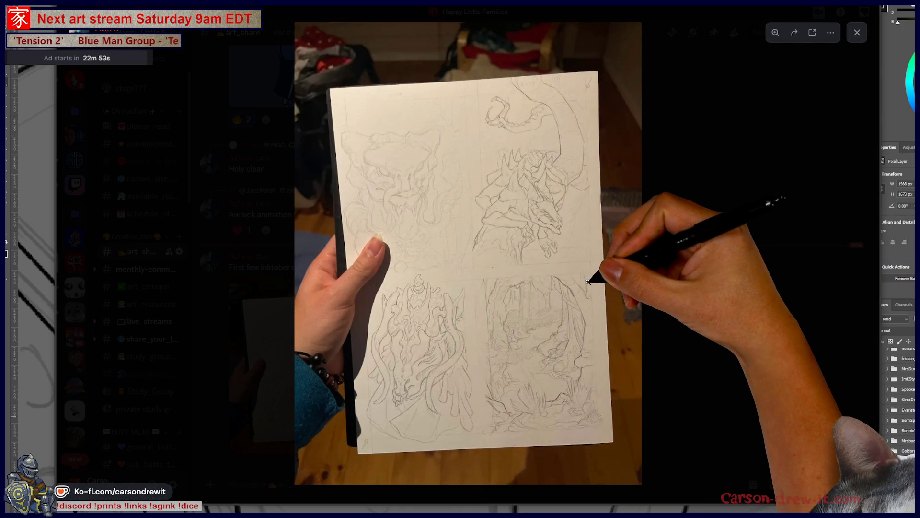
{"action": "left_click", "coordinate": [554, 236]}
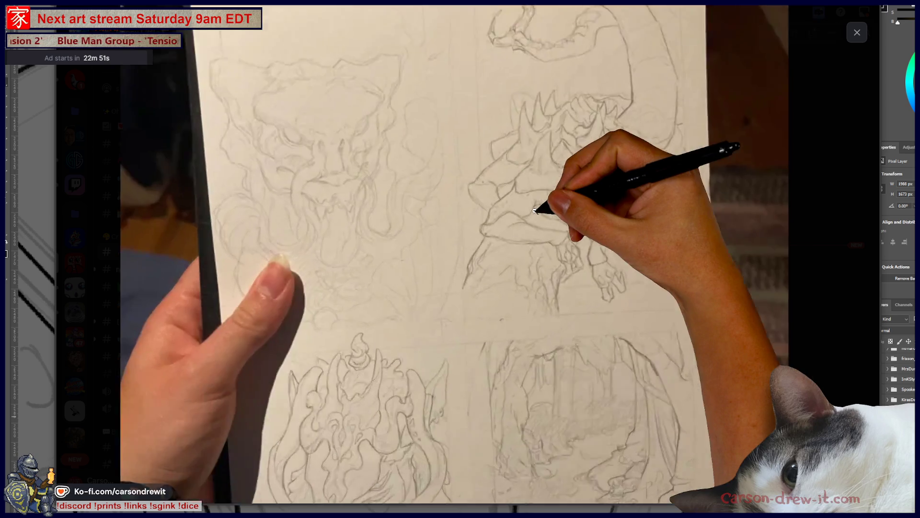
{"action": "scroll", "coordinate": [730, 224], "scroll_direction": "up", "scroll_amount": 2}
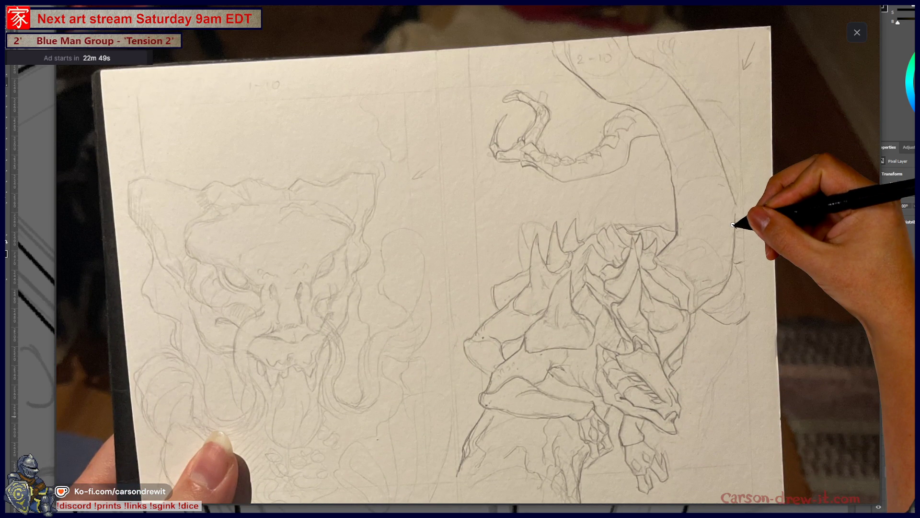
{"action": "scroll", "coordinate": [732, 225], "scroll_direction": "down", "scroll_amount": 2}
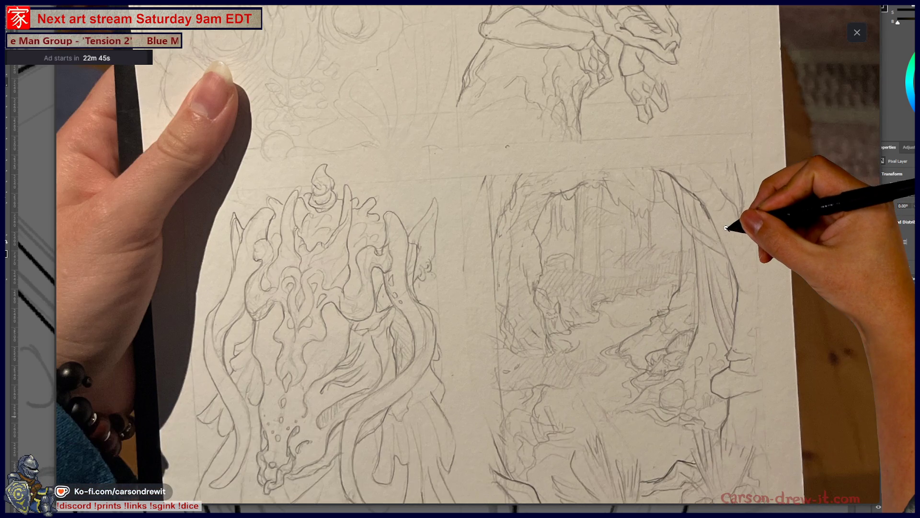
{"action": "scroll", "coordinate": [722, 230], "scroll_direction": "up", "scroll_amount": 2}
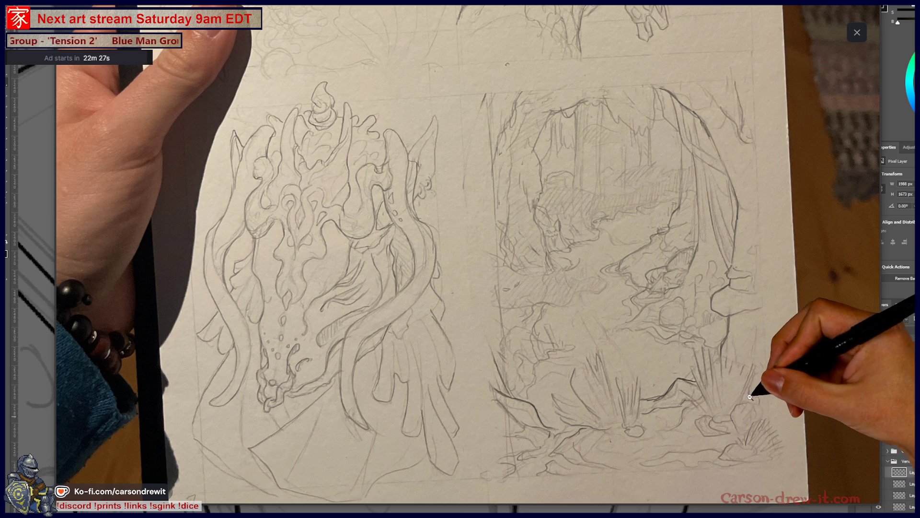
{"action": "left_click", "coordinate": [830, 288]}
{"action": "left_click", "coordinate": [737, 317]}
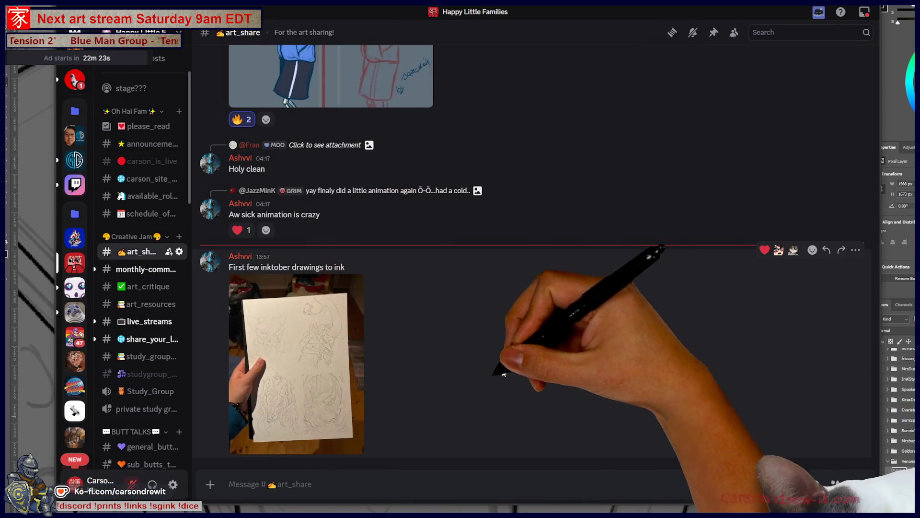
{"action": "key", "text": "alt+Tab"}
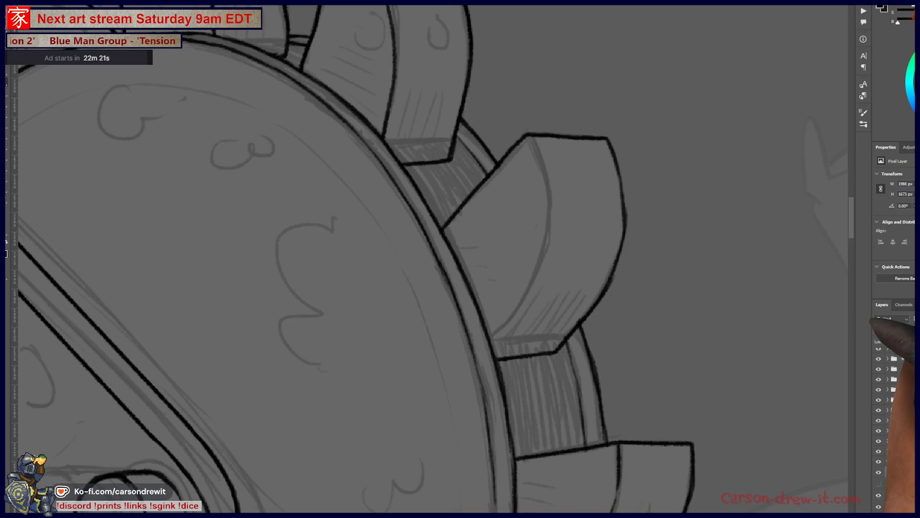
Ink a curve just below the gear's large arc, redoing it until the length fits.
{"action": "scroll", "coordinate": [617, 342], "scroll_direction": "down", "scroll_amount": 5}
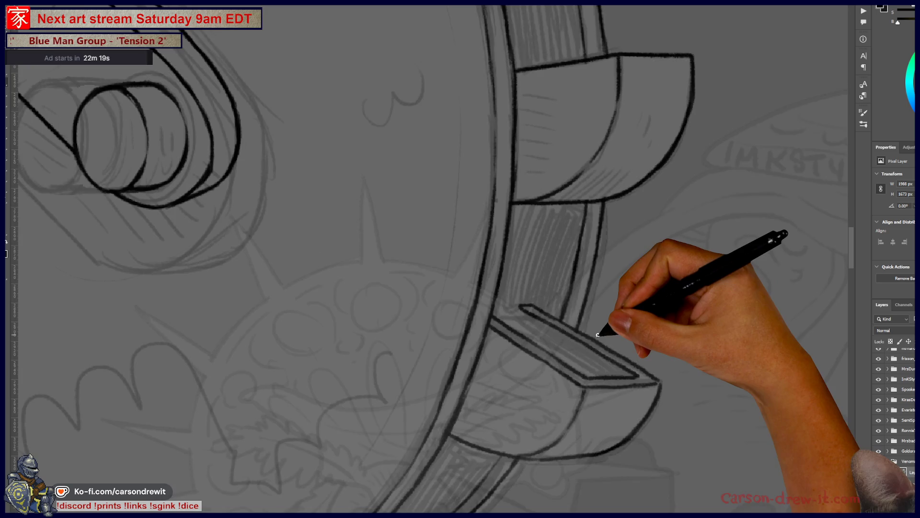
{"action": "scroll", "coordinate": [517, 337], "scroll_direction": "up", "scroll_amount": 5}
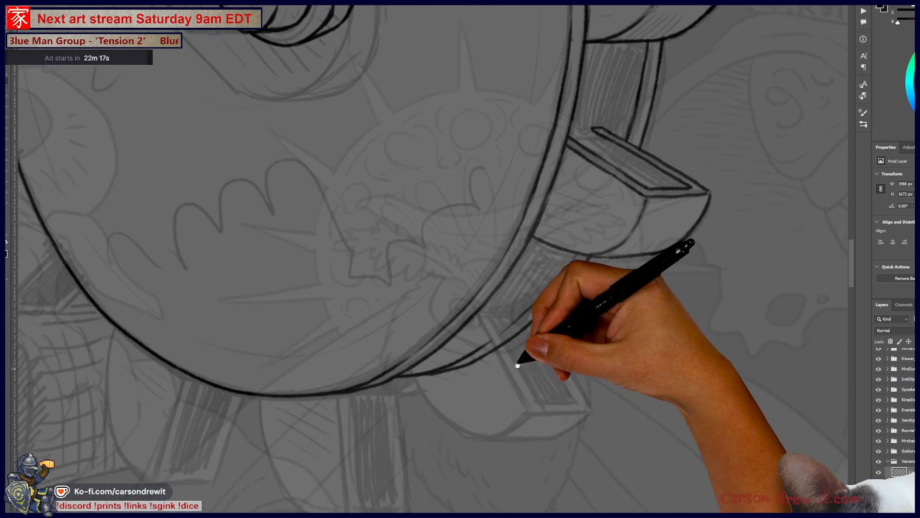
{"action": "scroll", "coordinate": [511, 370], "scroll_direction": "up", "scroll_amount": 2}
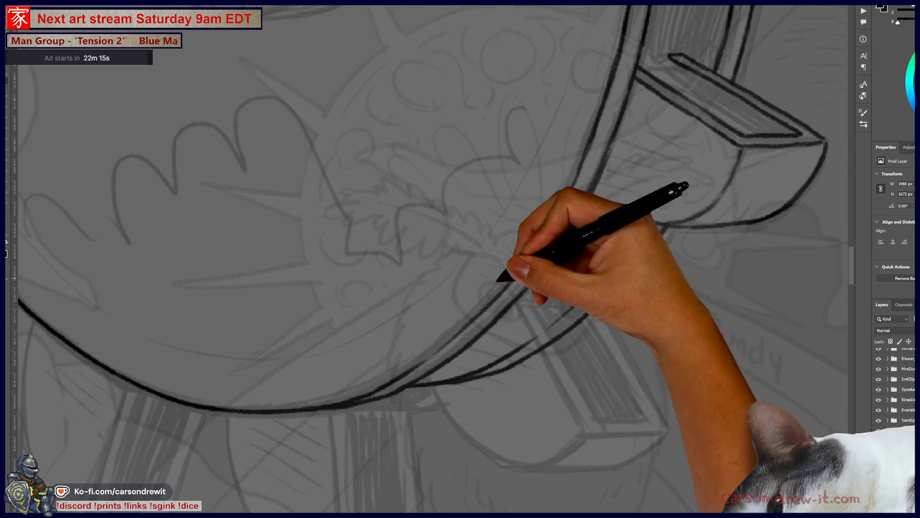
{"action": "mouse_move", "coordinate": [565, 345]}
{"action": "left_mouse_down"}
{"action": "mouse_move", "coordinate": [374, 329]}
{"action": "mouse_move", "coordinate": [323, 396]}
{"action": "mouse_move", "coordinate": [191, 452]}
{"action": "left_mouse_up"}
{"action": "scroll", "coordinate": [191, 453], "scroll_direction": "right", "scroll_amount": 10}
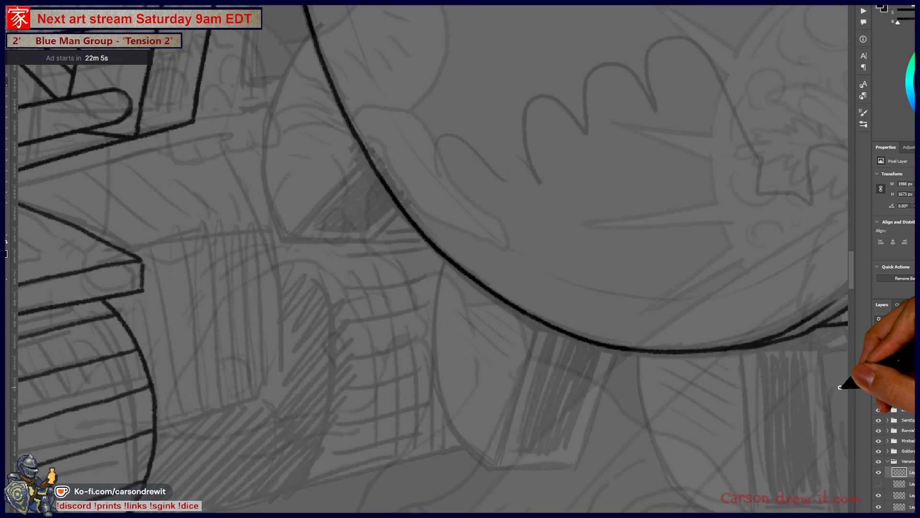
{"action": "mouse_move", "coordinate": [565, 308]}
{"action": "left_mouse_down"}
{"action": "mouse_move", "coordinate": [489, 323]}
{"action": "mouse_move", "coordinate": [288, 281]}
{"action": "mouse_move", "coordinate": [254, 237]}
{"action": "left_mouse_up"}
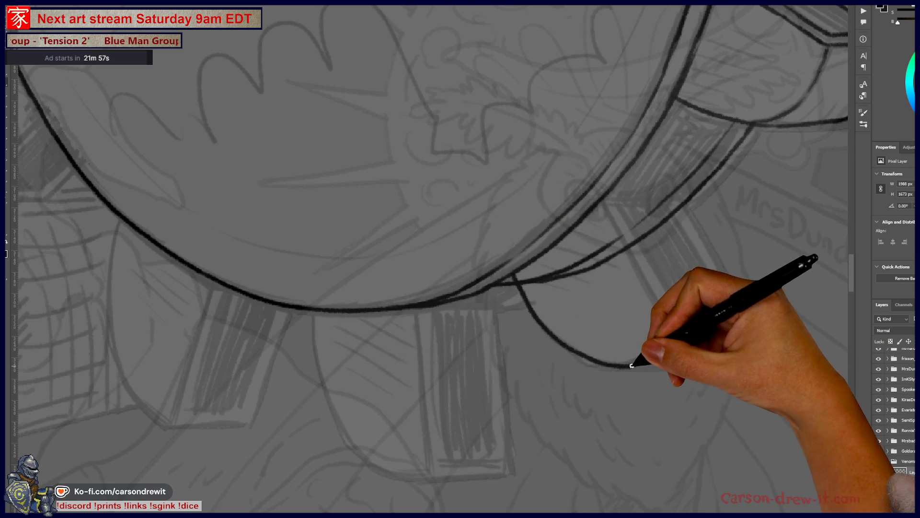
{"action": "left_click_drag", "start_coordinate": [554, 336], "coordinate": [654, 354]}
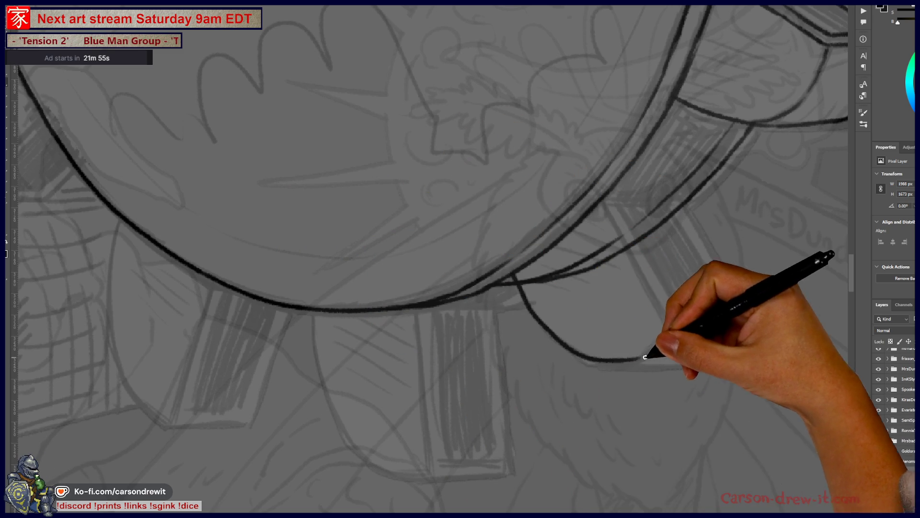
{"action": "key", "text": "ctrl+z"}
{"action": "mouse_move", "coordinate": [515, 276]}
{"action": "left_mouse_down"}
{"action": "mouse_move", "coordinate": [566, 342]}
{"action": "mouse_move", "coordinate": [649, 369]}
{"action": "left_mouse_up"}
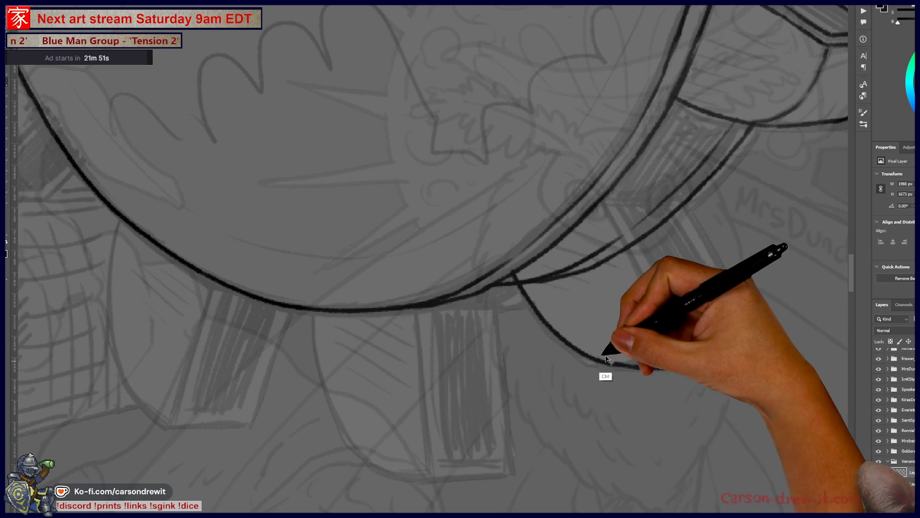
{"action": "key", "text": "ctrl+z"}
{"action": "left_click_drag", "start_coordinate": [515, 277], "coordinate": [595, 372]}
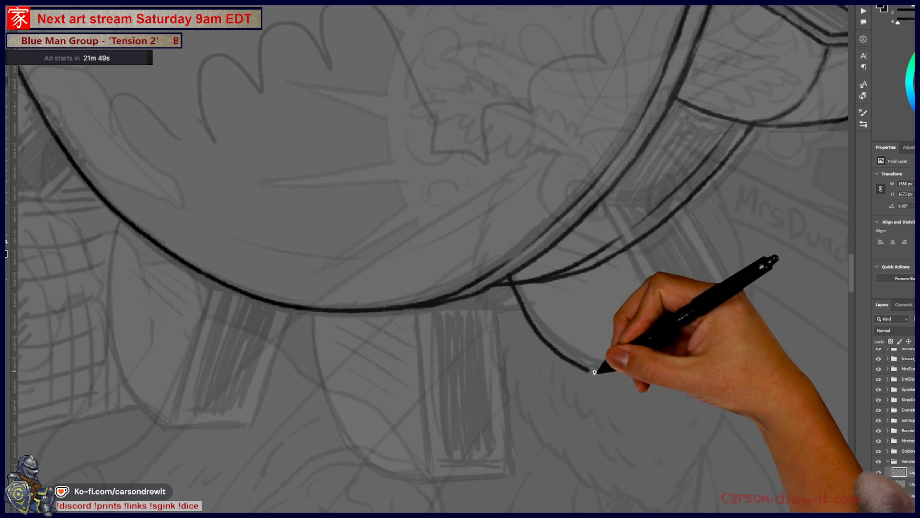
{"action": "key", "text": "ctrl+z"}
{"action": "left_click_drag", "start_coordinate": [515, 277], "coordinate": [607, 364]}
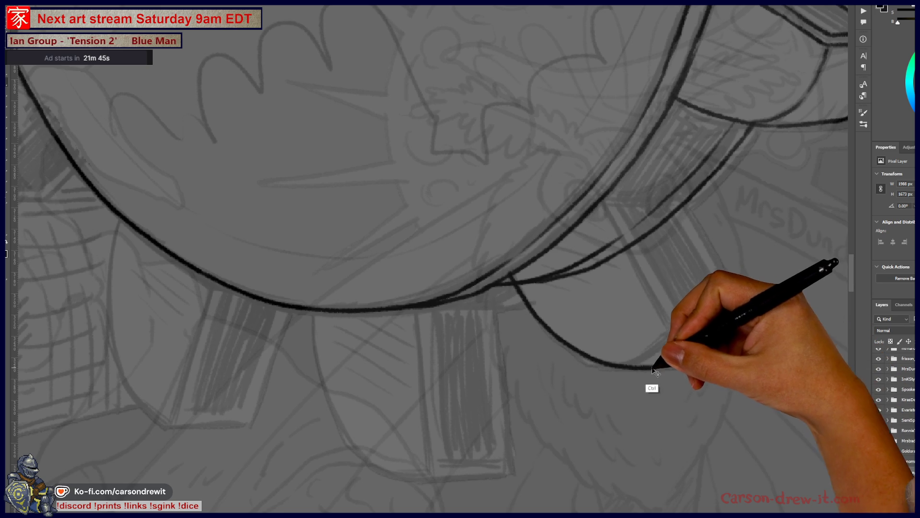
Extend the lower curve up and right and ink a short box edge.
{"action": "left_click_drag", "start_coordinate": [703, 363], "coordinate": [756, 334]}
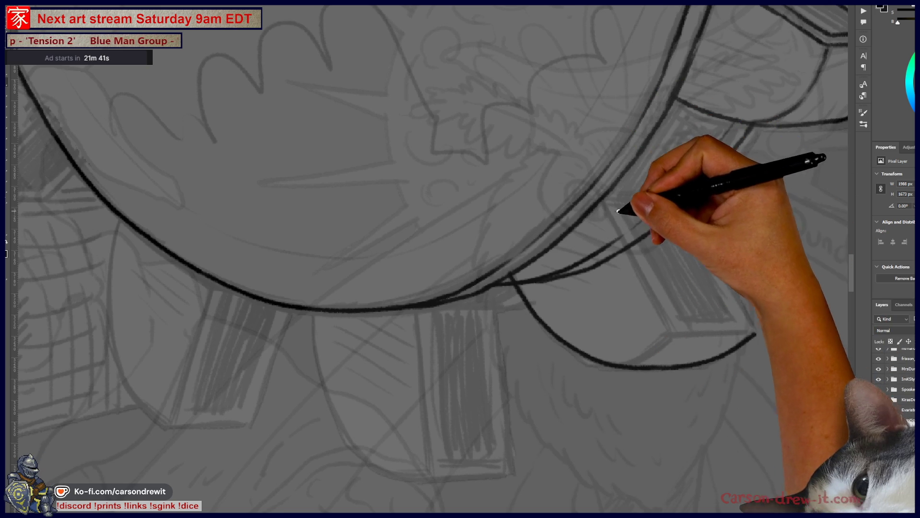
{"action": "left_click_drag", "start_coordinate": [602, 200], "coordinate": [653, 298]}
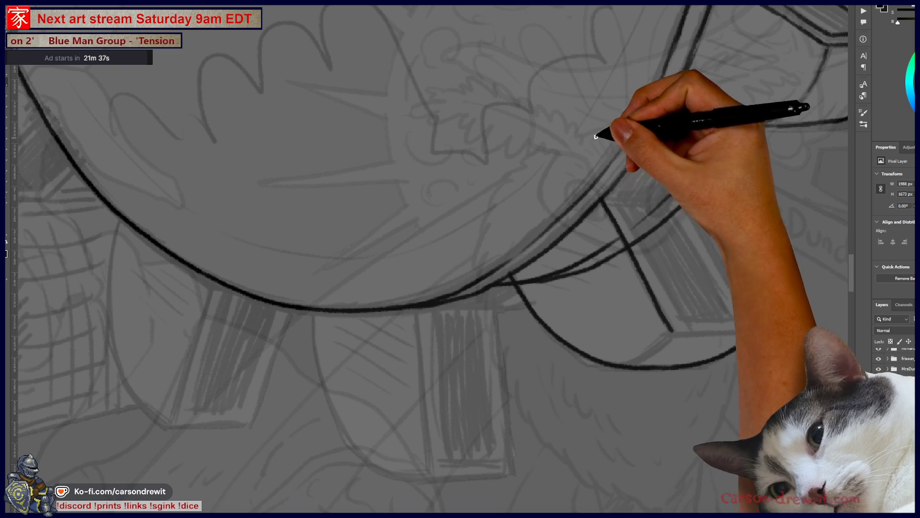
{"action": "mouse_move", "coordinate": [640, 202]}
{"action": "left_mouse_down"}
{"action": "mouse_move", "coordinate": [487, 349]}
{"action": "mouse_move", "coordinate": [456, 216]}
{"action": "mouse_move", "coordinate": [483, 269]}
{"action": "mouse_move", "coordinate": [575, 230]}
{"action": "mouse_move", "coordinate": [497, 336]}
{"action": "left_mouse_up"}
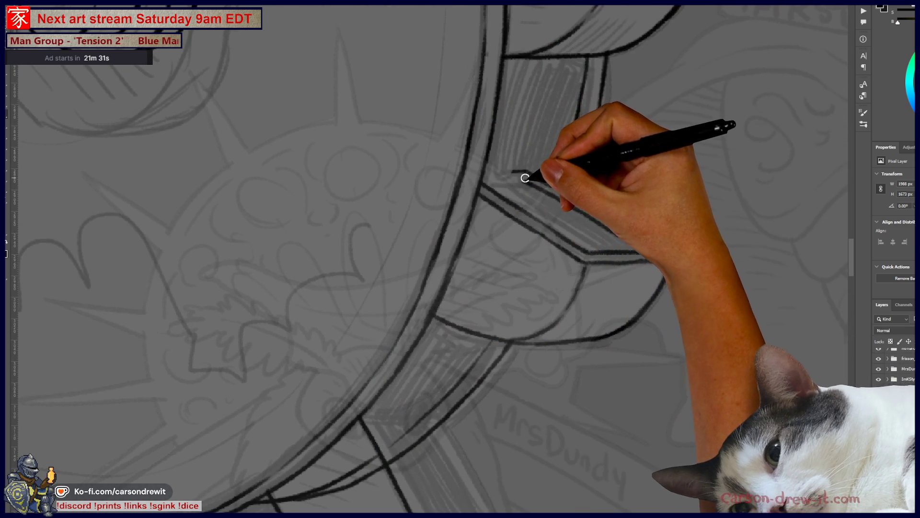
{"action": "key", "text": "ctrl"}
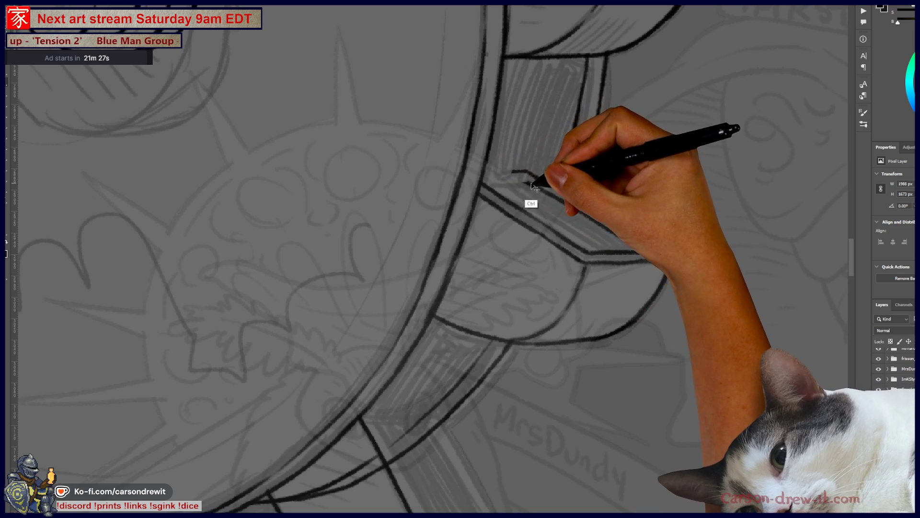
{"action": "scroll", "coordinate": [512, 405], "scroll_direction": "up", "scroll_amount": 3}
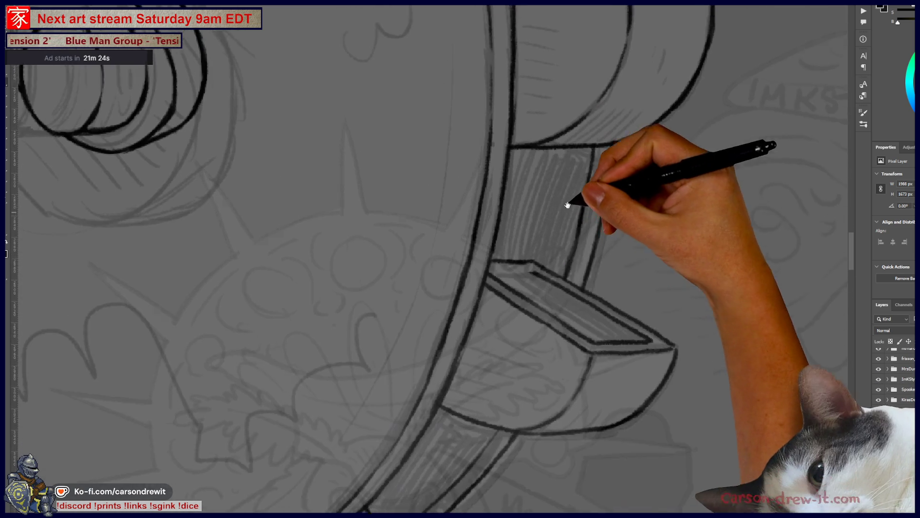
Ink the gear tooth's top and bottom edges with a corner hook, and hatch its face.
{"action": "left_click_drag", "start_coordinate": [568, 205], "coordinate": [569, 188]}
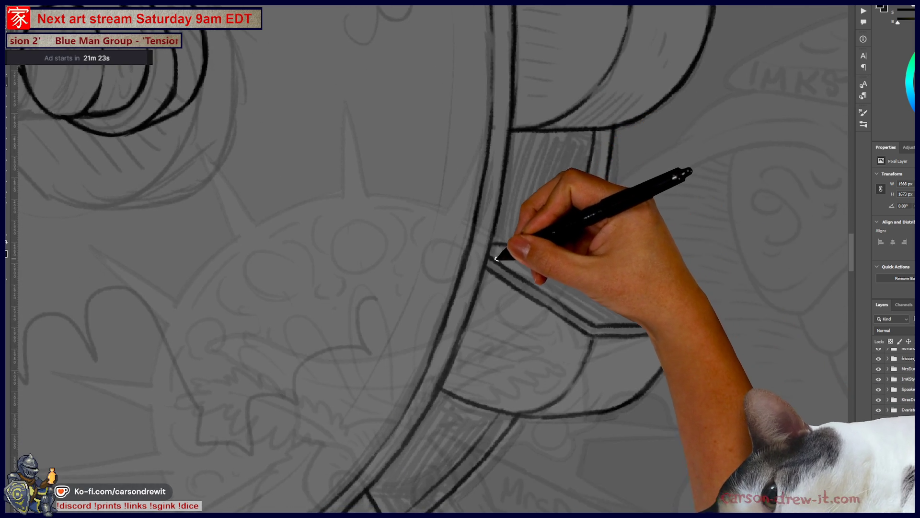
{"action": "left_click_drag", "start_coordinate": [632, 365], "coordinate": [700, 300]}
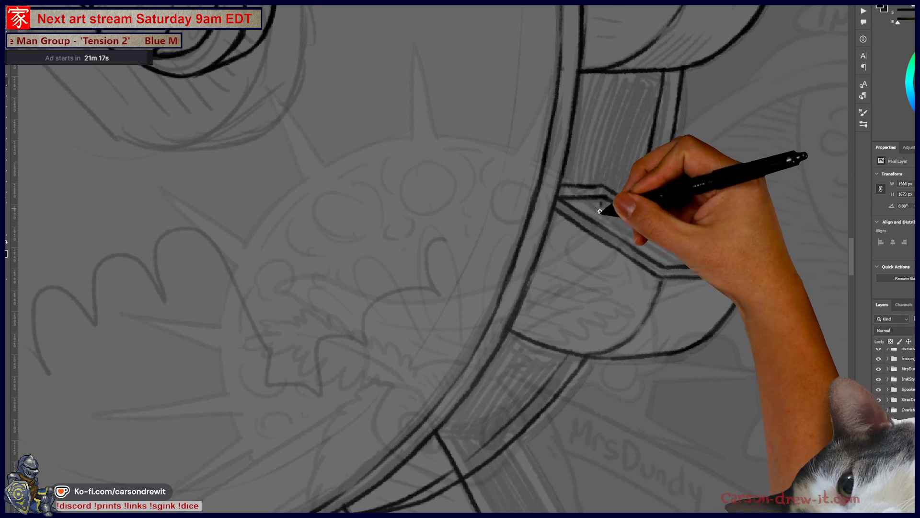
{"action": "mouse_move", "coordinate": [649, 243]}
{"action": "left_mouse_down"}
{"action": "mouse_move", "coordinate": [554, 360]}
{"action": "mouse_move", "coordinate": [581, 354]}
{"action": "mouse_move", "coordinate": [630, 271]}
{"action": "mouse_move", "coordinate": [661, 243]}
{"action": "mouse_move", "coordinate": [623, 278]}
{"action": "mouse_move", "coordinate": [559, 181]}
{"action": "left_mouse_up"}
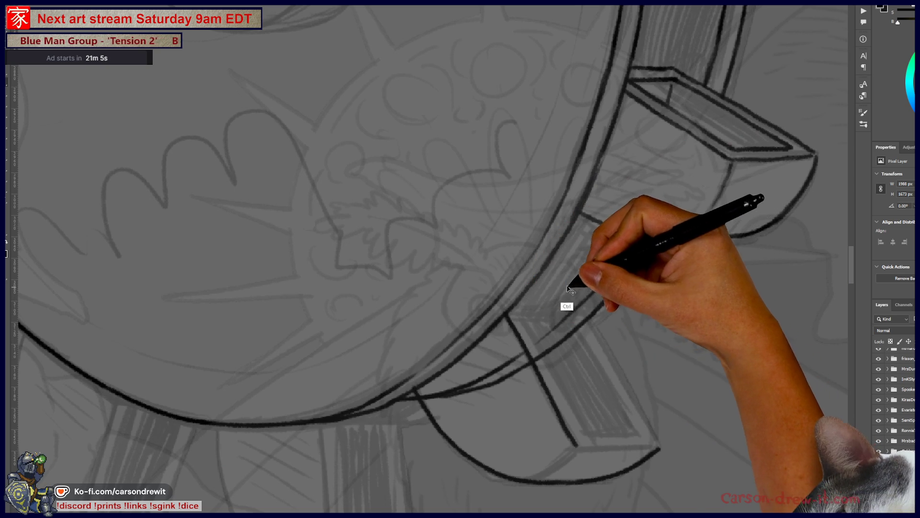
{"action": "mouse_move", "coordinate": [532, 280]}
{"action": "left_mouse_down"}
{"action": "mouse_move", "coordinate": [599, 339]}
{"action": "mouse_move", "coordinate": [643, 400]}
{"action": "mouse_move", "coordinate": [650, 428]}
{"action": "left_mouse_up"}
{"action": "left_click_drag", "start_coordinate": [564, 280], "coordinate": [570, 290]}
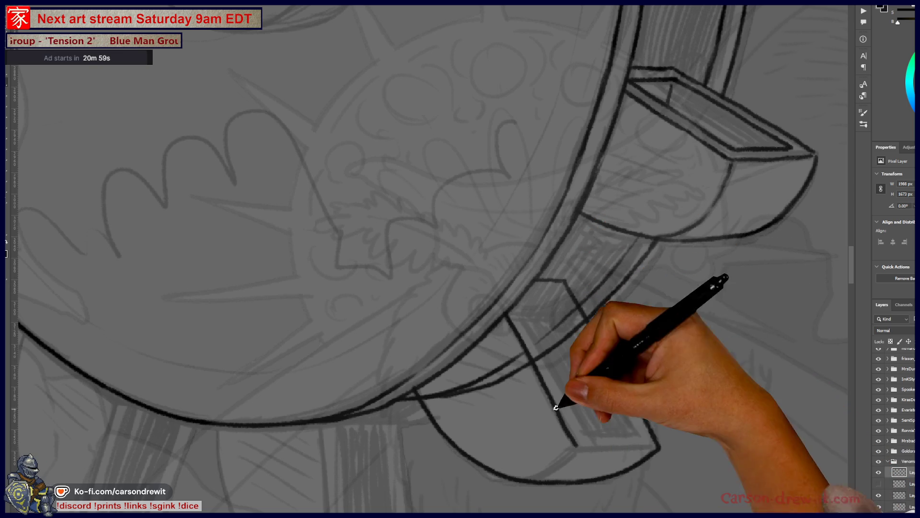
{"action": "left_click_drag", "start_coordinate": [582, 449], "coordinate": [625, 449]}
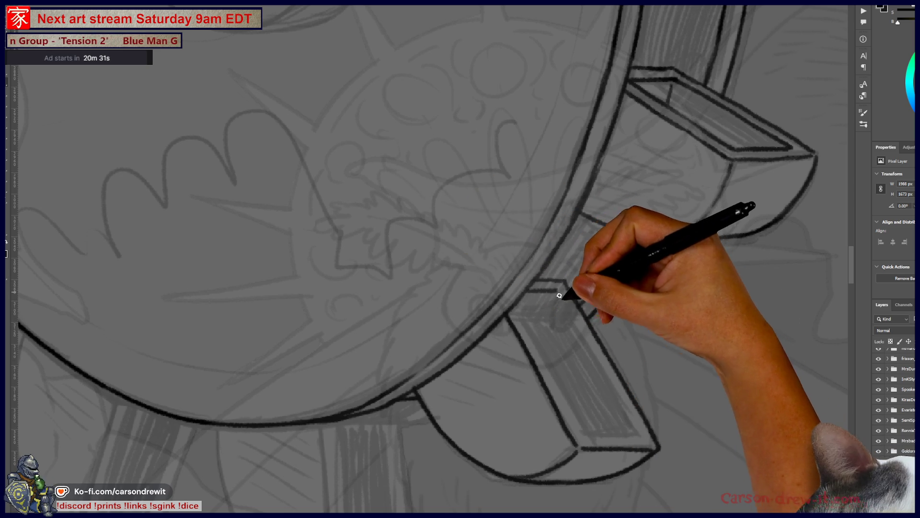
{"action": "left_click_drag", "start_coordinate": [605, 380], "coordinate": [631, 426]}
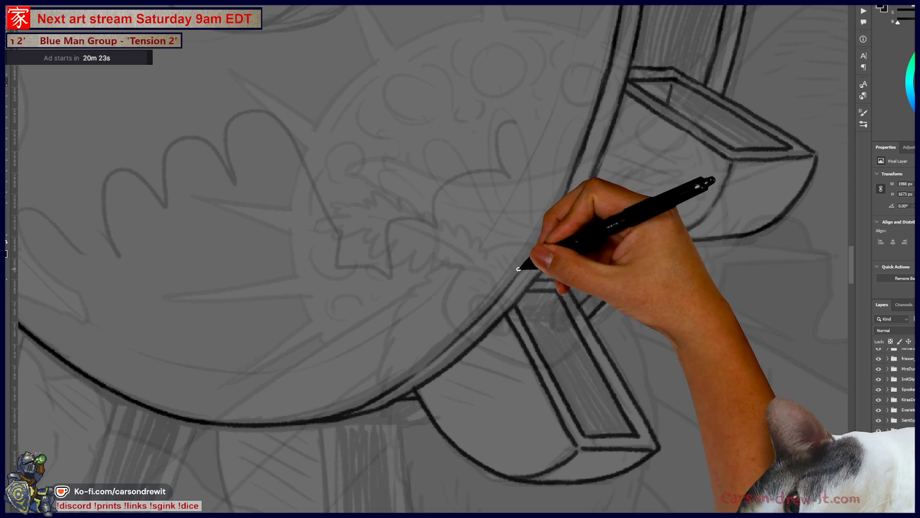
Zoom out and reposition the view to show the whole gear wheel.
{"action": "left_click_drag", "start_coordinate": [533, 297], "coordinate": [536, 316]}
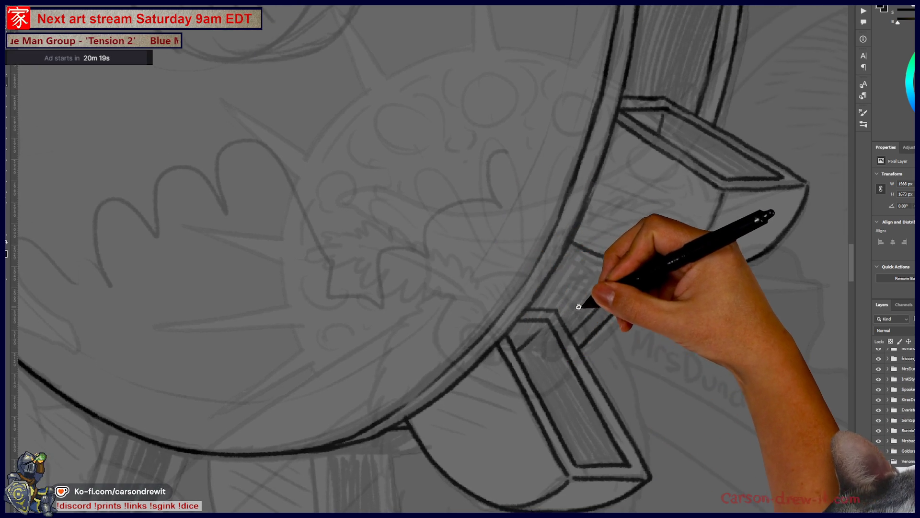
{"action": "mouse_move", "coordinate": [590, 422]}
{"action": "left_mouse_down"}
{"action": "mouse_move", "coordinate": [642, 478]}
{"action": "mouse_move", "coordinate": [672, 436]}
{"action": "left_mouse_up"}
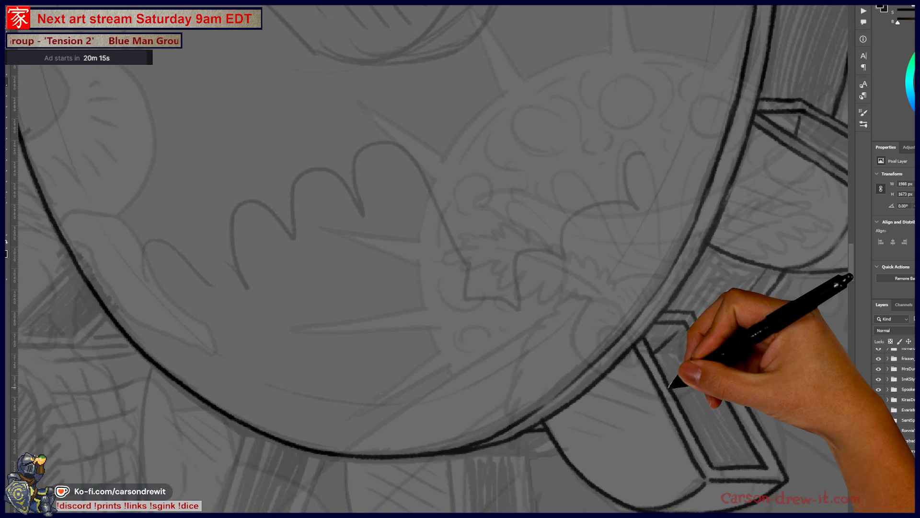
{"action": "key", "text": "ctrl+minus"}
{"action": "key", "text": "ctrl+minus"}
{"action": "mouse_move", "coordinate": [661, 382]}
{"action": "left_mouse_down"}
{"action": "mouse_move", "coordinate": [643, 402]}
{"action": "mouse_move", "coordinate": [581, 353]}
{"action": "mouse_move", "coordinate": [540, 443]}
{"action": "mouse_move", "coordinate": [554, 493]}
{"action": "left_mouse_up"}
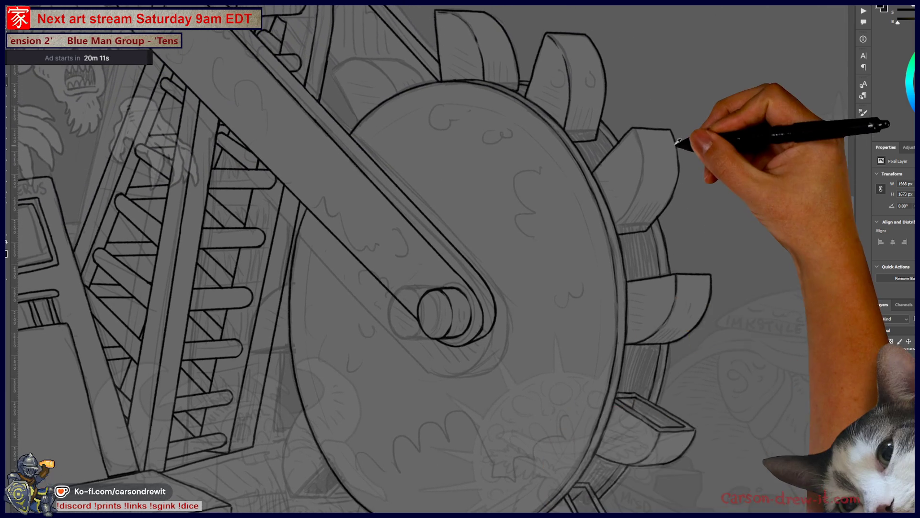
Ink the upper tooth's inner and right curves, then a straight line down from the big circle.
{"action": "scroll", "coordinate": [677, 141], "scroll_direction": "up", "scroll_amount": 4}
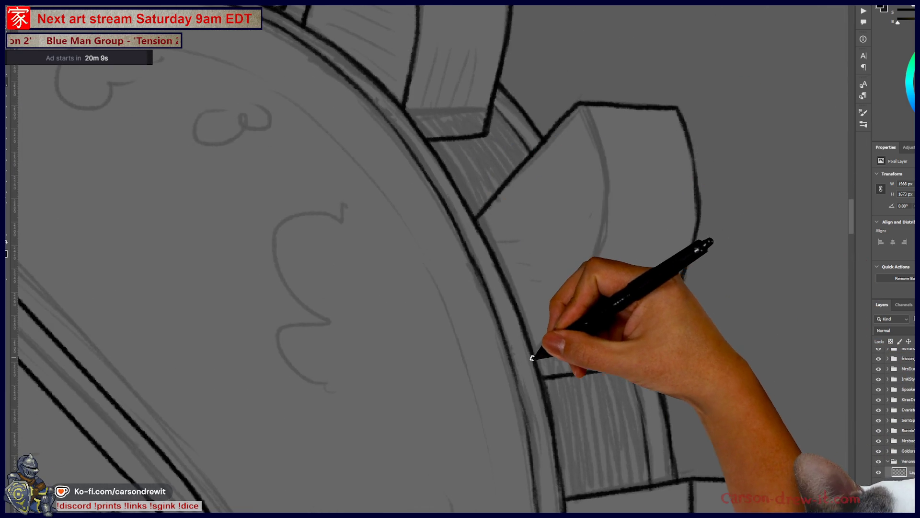
{"action": "left_click_drag", "start_coordinate": [532, 358], "coordinate": [604, 238]}
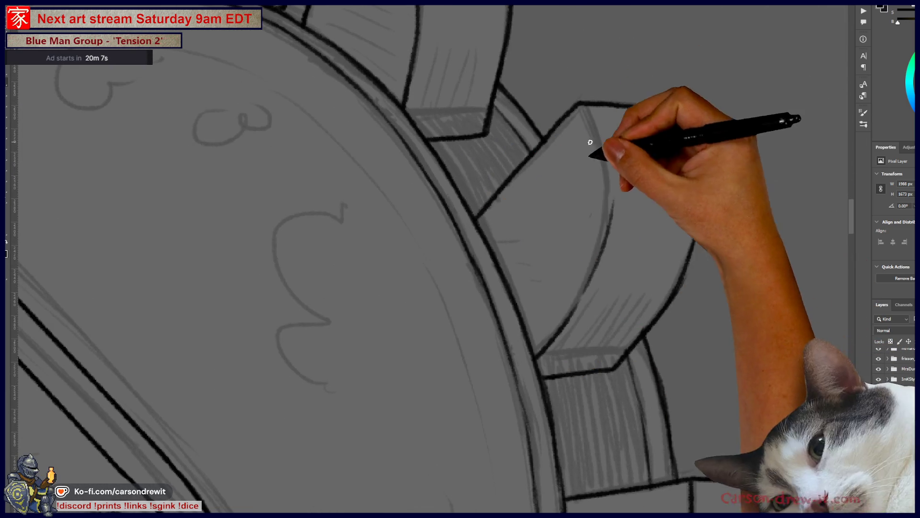
{"action": "mouse_move", "coordinate": [593, 289]}
{"action": "left_mouse_down"}
{"action": "mouse_move", "coordinate": [610, 185]}
{"action": "mouse_move", "coordinate": [593, 119]}
{"action": "mouse_move", "coordinate": [580, 107]}
{"action": "left_mouse_up"}
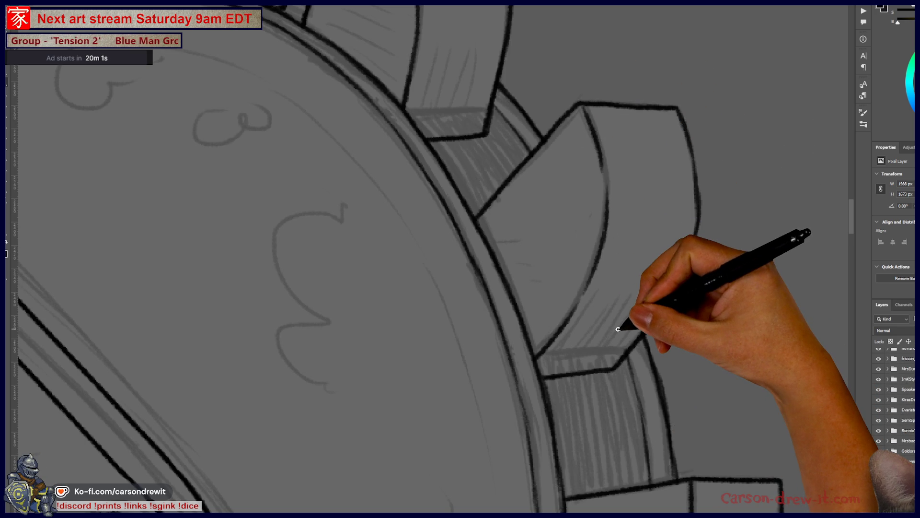
{"action": "mouse_move", "coordinate": [637, 401]}
{"action": "left_mouse_down"}
{"action": "mouse_move", "coordinate": [719, 267]}
{"action": "mouse_move", "coordinate": [730, 267]}
{"action": "mouse_move", "coordinate": [642, 131]}
{"action": "left_mouse_up"}
{"action": "mouse_move", "coordinate": [512, 251]}
{"action": "left_mouse_down"}
{"action": "mouse_move", "coordinate": [522, 369]}
{"action": "mouse_move", "coordinate": [524, 250]}
{"action": "mouse_move", "coordinate": [520, 303]}
{"action": "left_mouse_up"}
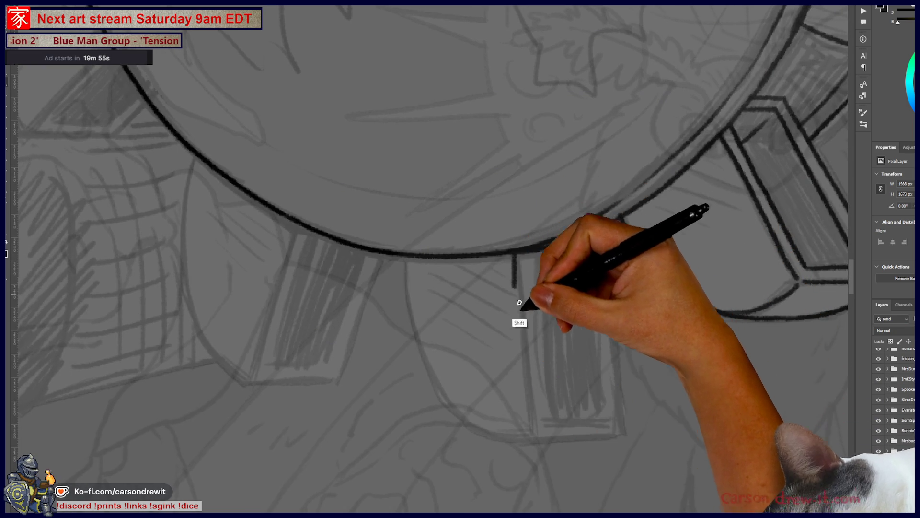
Redraw the short vertical line below the circle until it sits right.
{"action": "key", "text": "ctrl+z"}
{"action": "left_click_drag", "start_coordinate": [514, 255], "coordinate": [521, 308]}
{"action": "key", "text": "ctrl+z"}
{"action": "left_click_drag", "start_coordinate": [512, 254], "coordinate": [517, 356]}
{"action": "key", "text": "ctrl+z"}
{"action": "left_click_drag", "start_coordinate": [512, 255], "coordinate": [532, 443]}
{"action": "key", "text": "ctrl+z"}
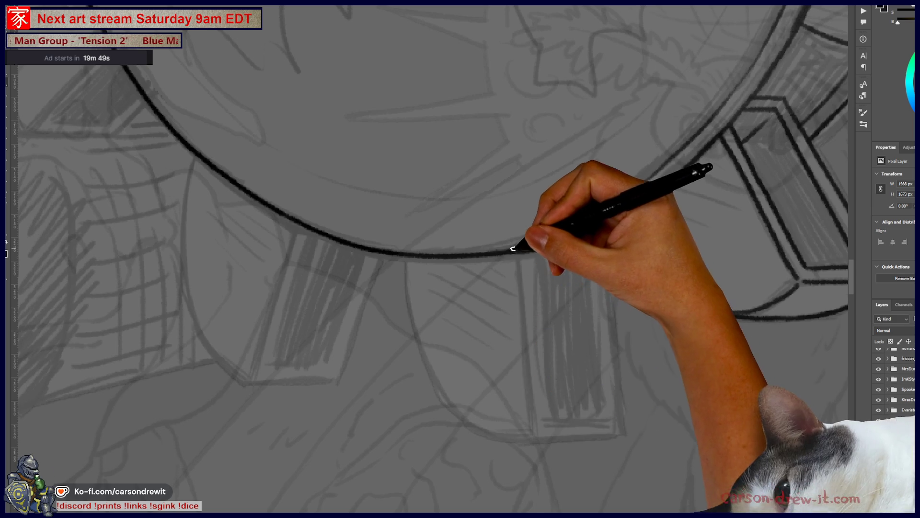
{"action": "left_click_drag", "start_coordinate": [512, 254], "coordinate": [518, 341]}
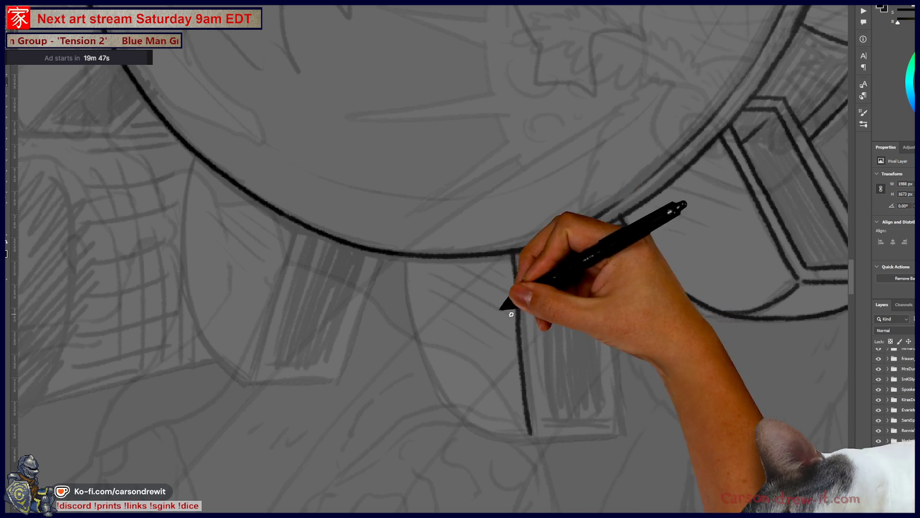
Ink the next tooth's curved left side and extend its bottom curve to meet the right line.
{"action": "left_click_drag", "start_coordinate": [407, 253], "coordinate": [423, 343]}
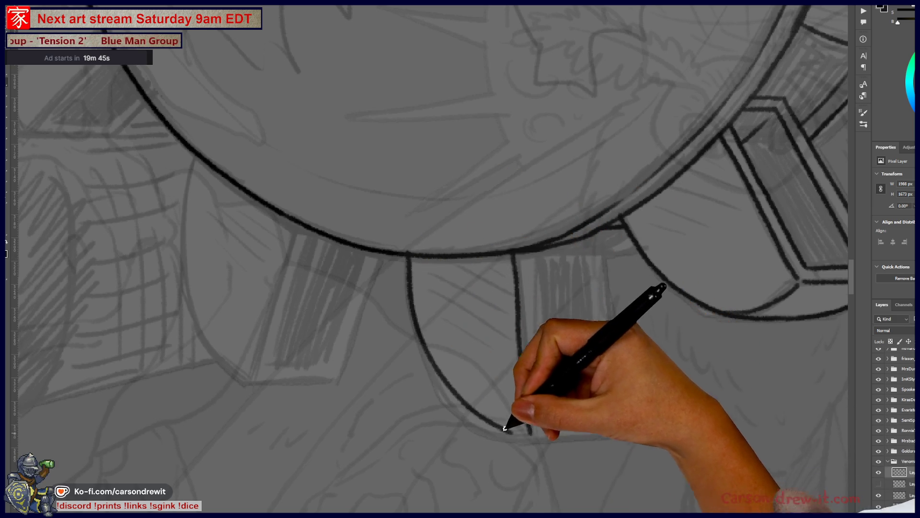
{"action": "key", "text": "ctrl+z"}
{"action": "left_click_drag", "start_coordinate": [408, 255], "coordinate": [464, 432]}
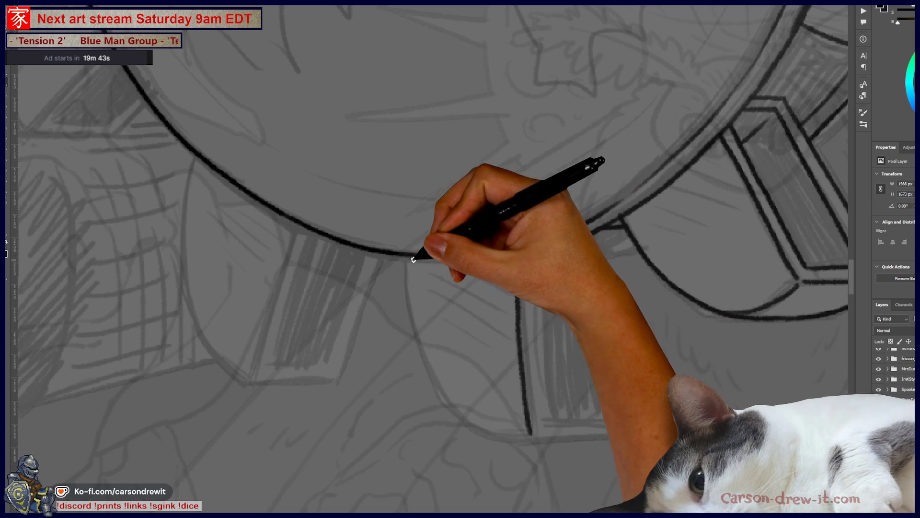
{"action": "mouse_move", "coordinate": [413, 249]}
{"action": "left_mouse_down"}
{"action": "mouse_move", "coordinate": [436, 366]}
{"action": "mouse_move", "coordinate": [514, 433]}
{"action": "left_mouse_up"}
{"action": "key", "text": "ctrl+z"}
{"action": "mouse_move", "coordinate": [411, 257]}
{"action": "left_mouse_down"}
{"action": "mouse_move", "coordinate": [417, 333]}
{"action": "mouse_move", "coordinate": [499, 433]}
{"action": "mouse_move", "coordinate": [530, 441]}
{"action": "left_mouse_up"}
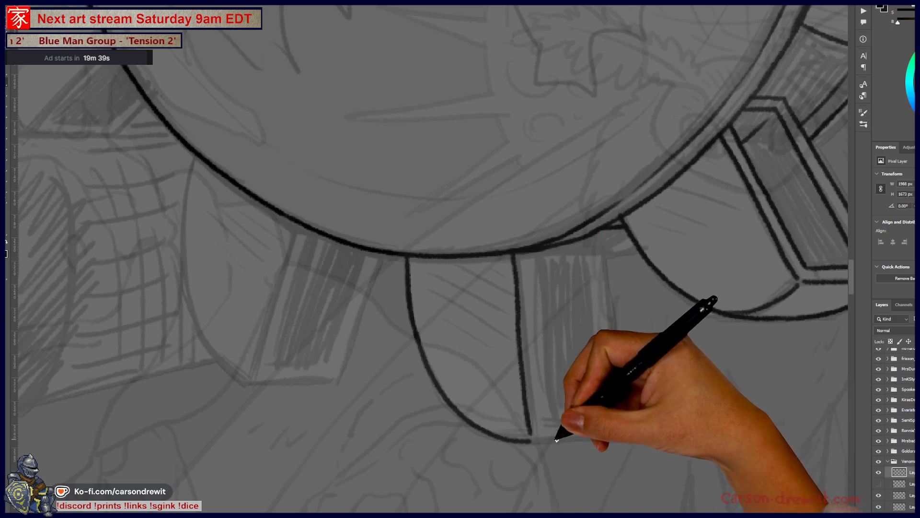
{"action": "mouse_move", "coordinate": [499, 407]}
{"action": "left_mouse_down"}
{"action": "mouse_move", "coordinate": [538, 436]}
{"action": "mouse_move", "coordinate": [613, 435]}
{"action": "left_mouse_up"}
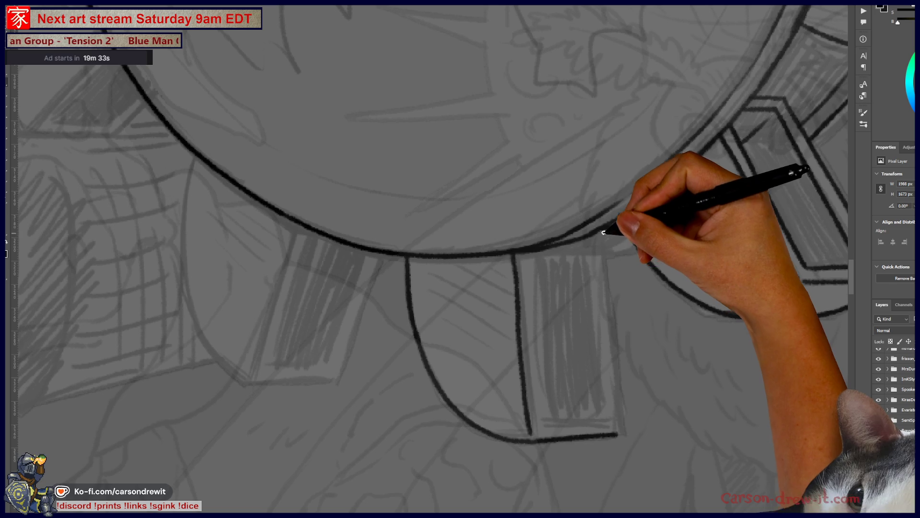
Ink the right edge beside the shaded rectangle at the proper length.
{"action": "left_click_drag", "start_coordinate": [603, 231], "coordinate": [611, 294]}
{"action": "key", "text": "ctrl+z"}
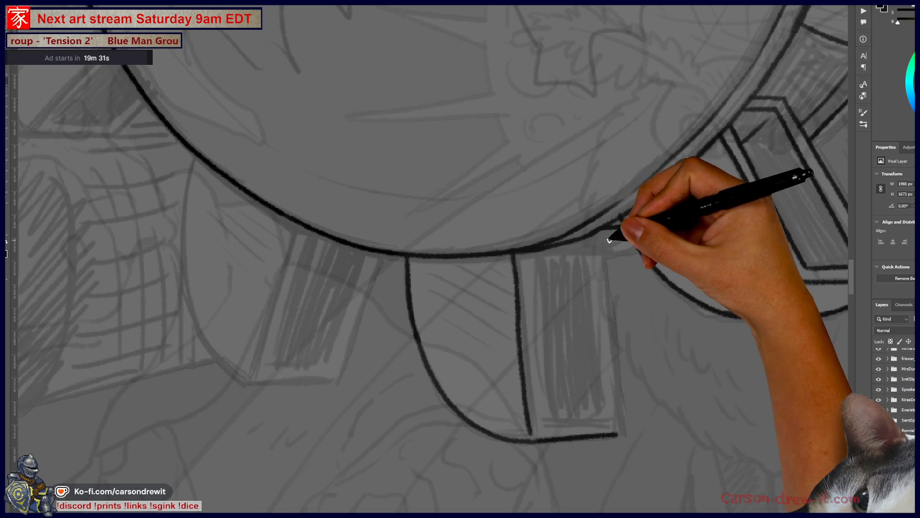
{"action": "left_click_drag", "start_coordinate": [604, 231], "coordinate": [605, 303]}
{"action": "key", "text": "ctrl+z"}
{"action": "left_click_drag", "start_coordinate": [602, 231], "coordinate": [614, 343]}
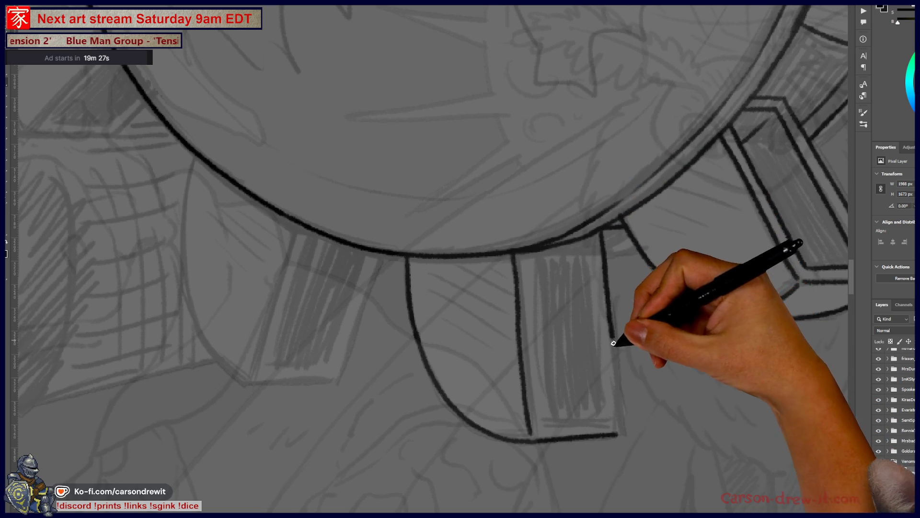
{"action": "key", "text": "ctrl+z"}
{"action": "left_click_drag", "start_coordinate": [602, 232], "coordinate": [614, 389]}
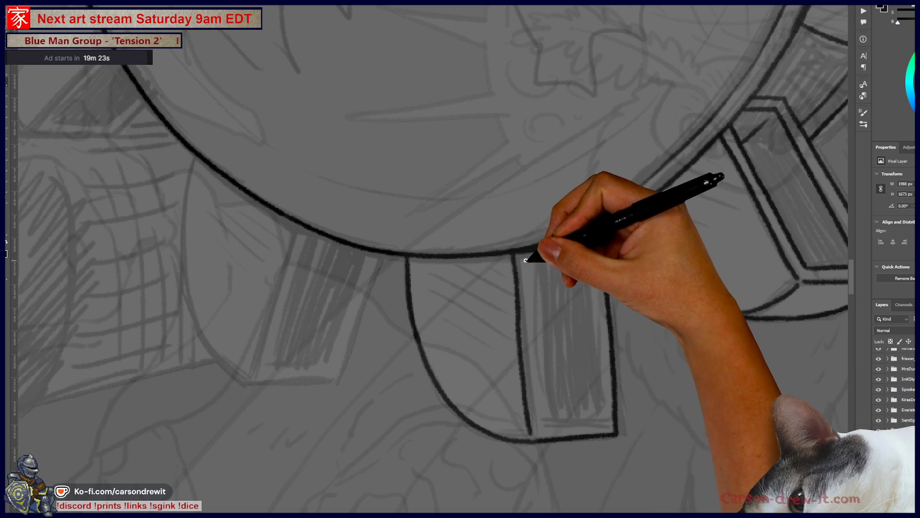
Ink the rectangle's inner left and right edges and the curves inside it.
{"action": "left_click_drag", "start_coordinate": [524, 254], "coordinate": [535, 375]}
{"action": "key", "text": "ctrl+z"}
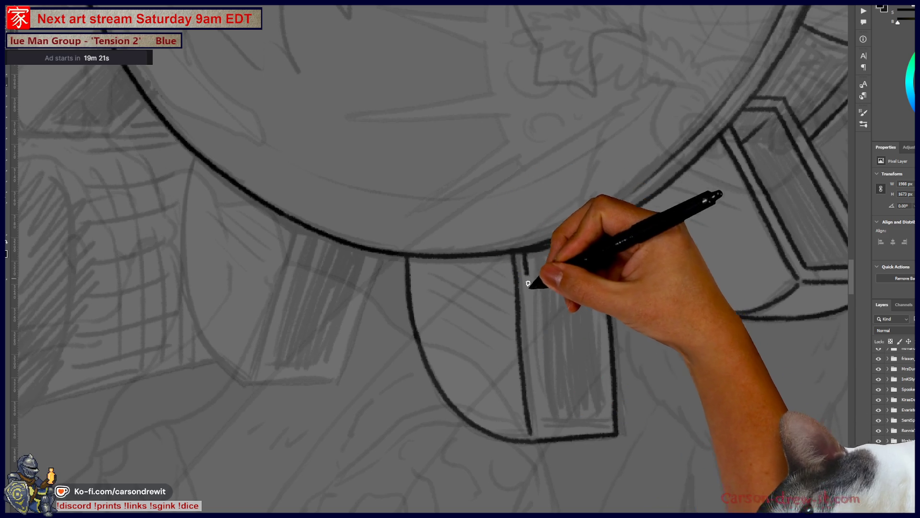
{"action": "mouse_move", "coordinate": [526, 256]}
{"action": "left_mouse_down"}
{"action": "mouse_move", "coordinate": [542, 410]}
{"action": "mouse_move", "coordinate": [594, 424]}
{"action": "left_mouse_up"}
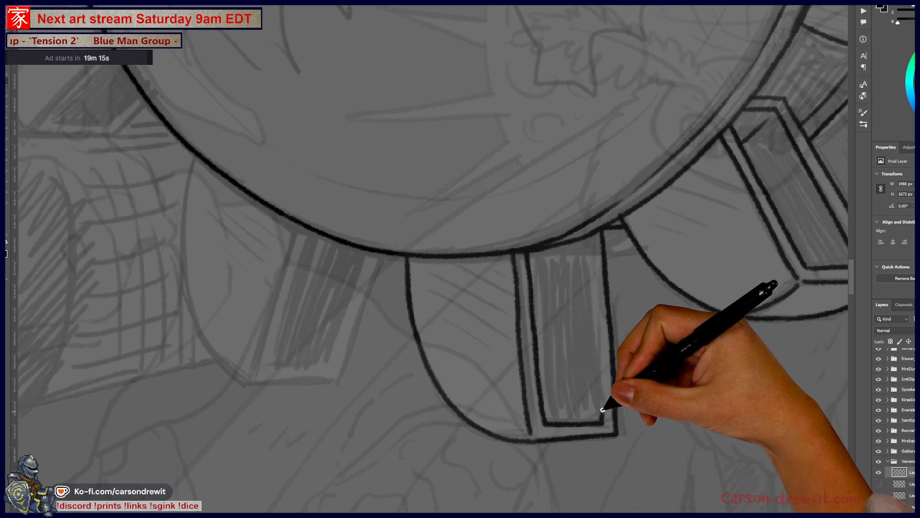
{"action": "left_click_drag", "start_coordinate": [595, 234], "coordinate": [602, 332]}
{"action": "mouse_move", "coordinate": [596, 263]}
{"action": "left_mouse_down"}
{"action": "mouse_move", "coordinate": [597, 354]}
{"action": "mouse_move", "coordinate": [538, 366]}
{"action": "left_mouse_up"}
{"action": "left_click_drag", "start_coordinate": [448, 309], "coordinate": [489, 333]}
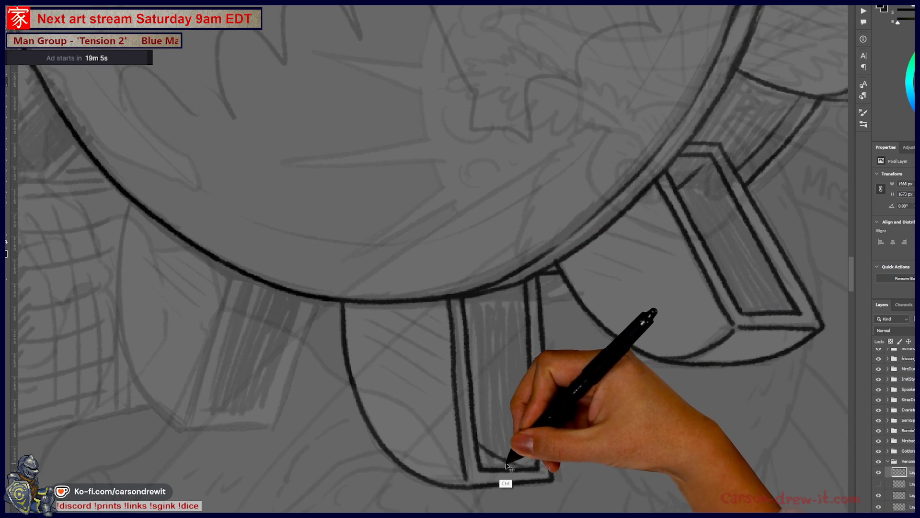
{"action": "mouse_move", "coordinate": [479, 434]}
{"action": "left_mouse_down"}
{"action": "mouse_move", "coordinate": [540, 468]}
{"action": "mouse_move", "coordinate": [683, 456]}
{"action": "left_mouse_up"}
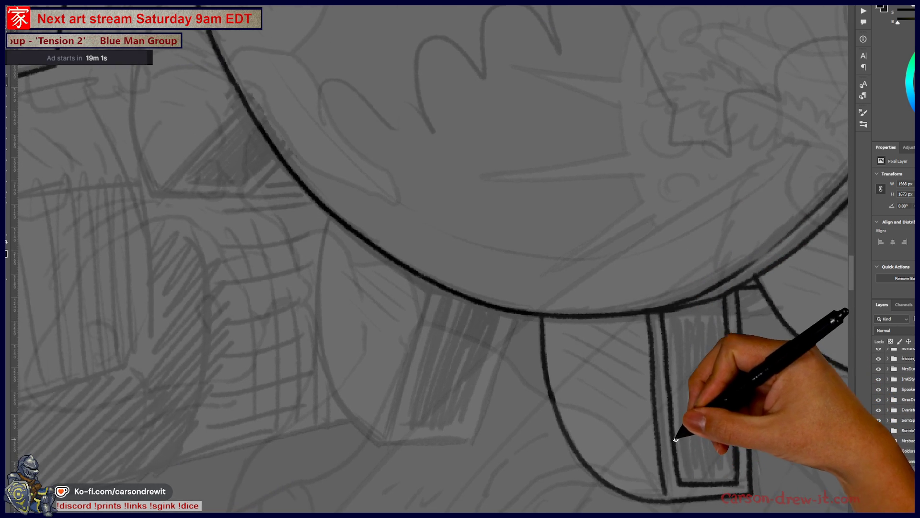
{"action": "mouse_move", "coordinate": [677, 431]}
{"action": "left_mouse_down"}
{"action": "mouse_move", "coordinate": [720, 477]}
{"action": "mouse_move", "coordinate": [596, 417]}
{"action": "mouse_move", "coordinate": [462, 431]}
{"action": "mouse_move", "coordinate": [569, 464]}
{"action": "mouse_move", "coordinate": [684, 456]}
{"action": "left_mouse_up"}
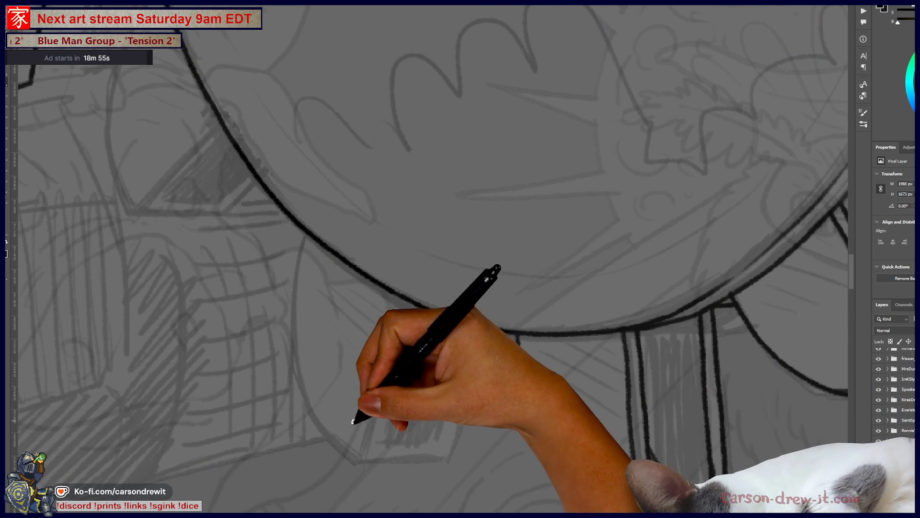
Draw the left and bottom edges of the following tooth.
{"action": "left_click_drag", "start_coordinate": [351, 462], "coordinate": [405, 302]}
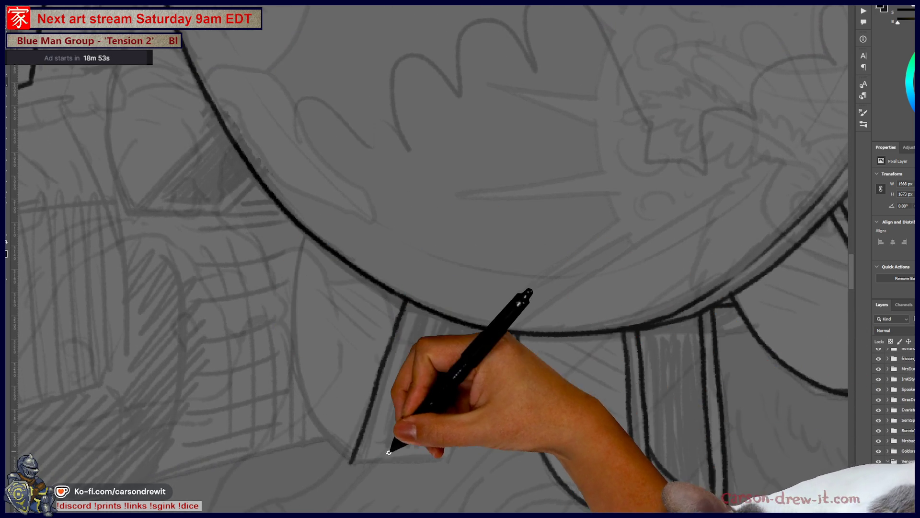
{"action": "left_click_drag", "start_coordinate": [350, 463], "coordinate": [385, 462]}
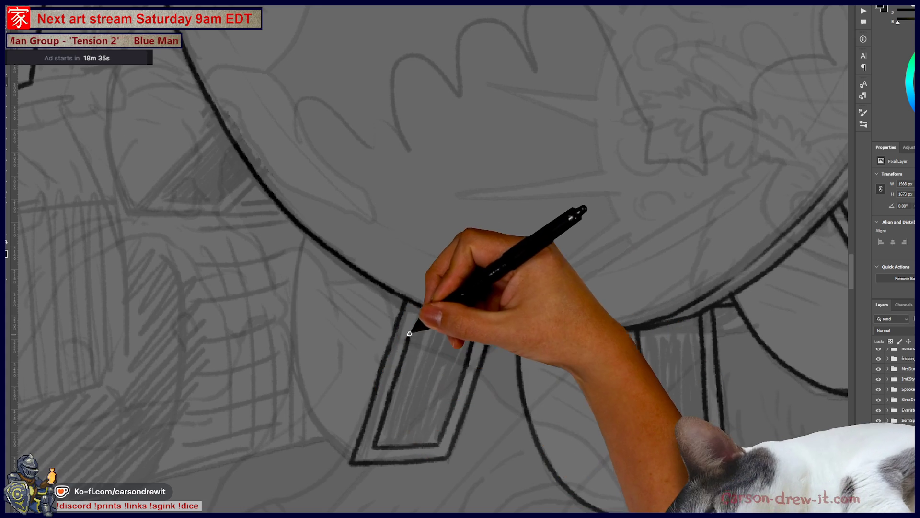
{"action": "left_click_drag", "start_coordinate": [410, 337], "coordinate": [484, 376]}
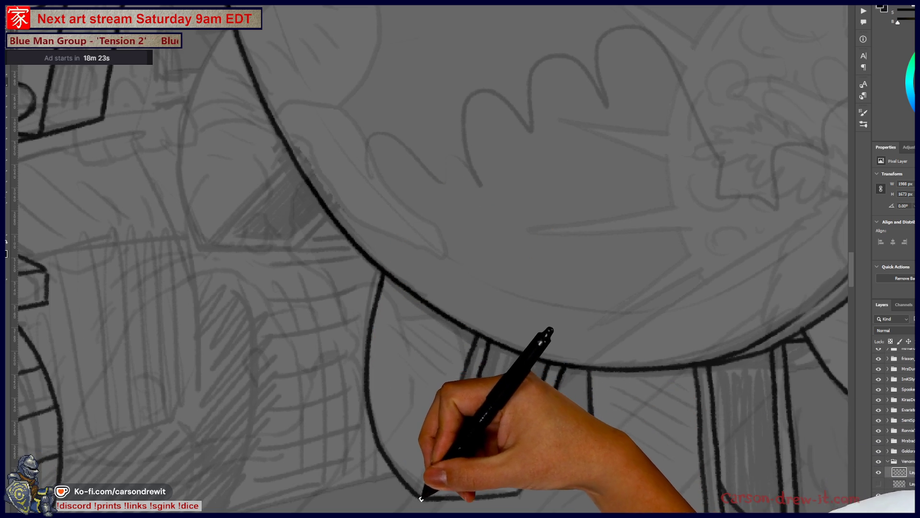
{"action": "mouse_move", "coordinate": [590, 423]}
{"action": "left_mouse_down"}
{"action": "mouse_move", "coordinate": [610, 362]}
{"action": "mouse_move", "coordinate": [662, 384]}
{"action": "mouse_move", "coordinate": [614, 335]}
{"action": "mouse_move", "coordinate": [669, 454]}
{"action": "left_mouse_up"}
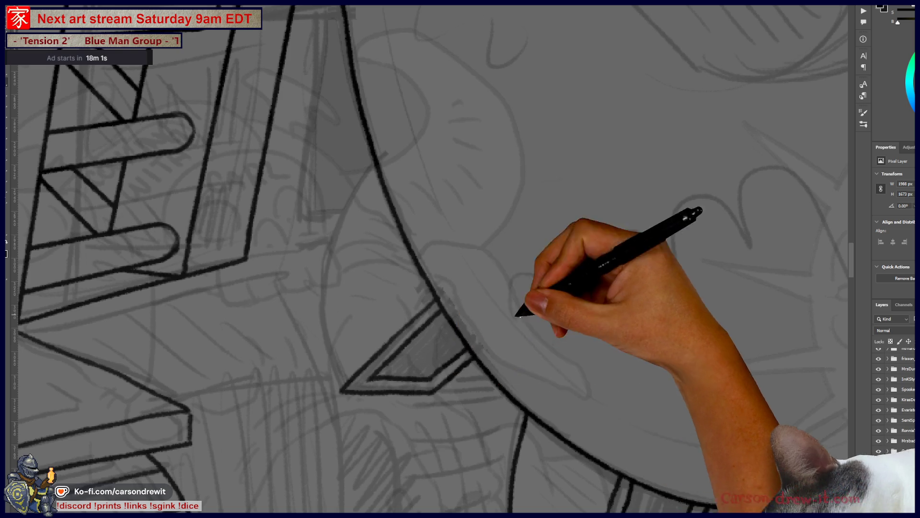
Extend an ink stroke upward from the triangle's left tip beside the gear wheel.
{"action": "mouse_move", "coordinate": [375, 336]}
{"action": "left_mouse_down"}
{"action": "mouse_move", "coordinate": [446, 329]}
{"action": "mouse_move", "coordinate": [390, 369]}
{"action": "left_mouse_up"}
{"action": "mouse_move", "coordinate": [397, 412]}
{"action": "left_mouse_down"}
{"action": "mouse_move", "coordinate": [381, 353]}
{"action": "mouse_move", "coordinate": [422, 226]}
{"action": "mouse_move", "coordinate": [441, 208]}
{"action": "left_mouse_up"}
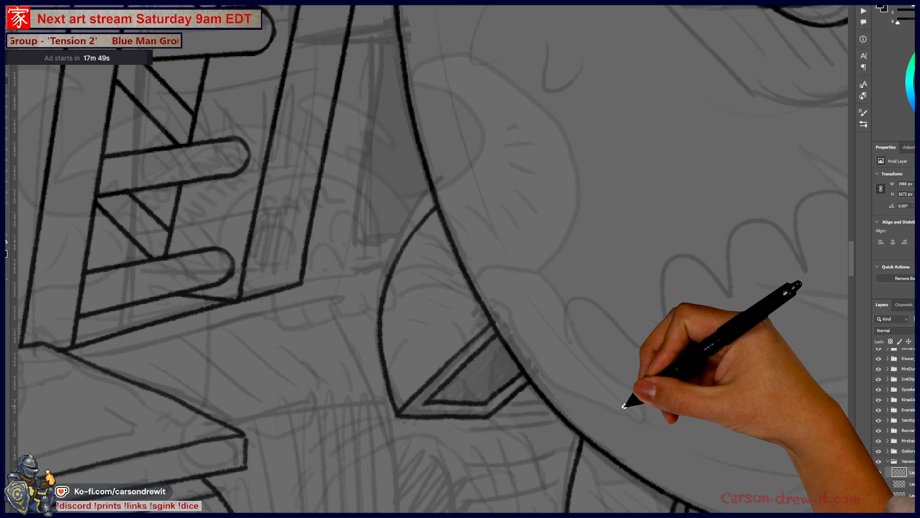
{"action": "left_click_drag", "start_coordinate": [472, 237], "coordinate": [319, 380]}
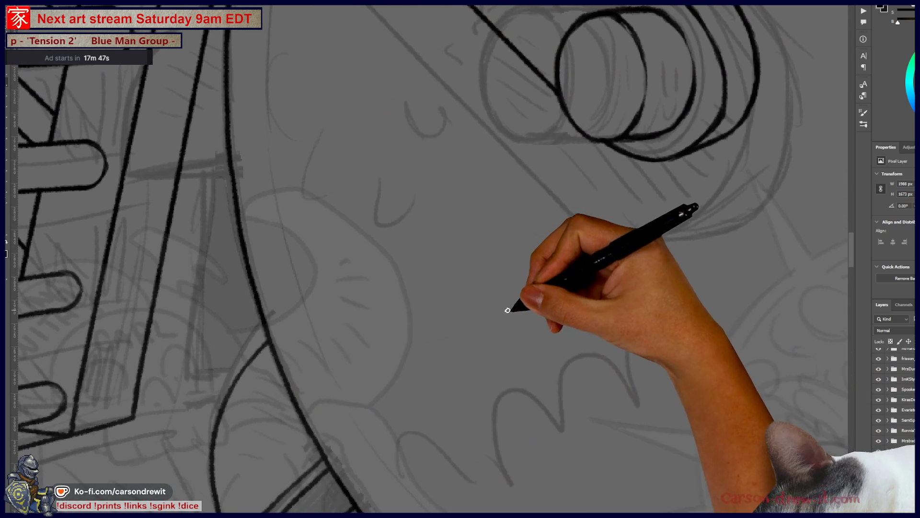
{"action": "left_click_drag", "start_coordinate": [487, 305], "coordinate": [616, 345]}
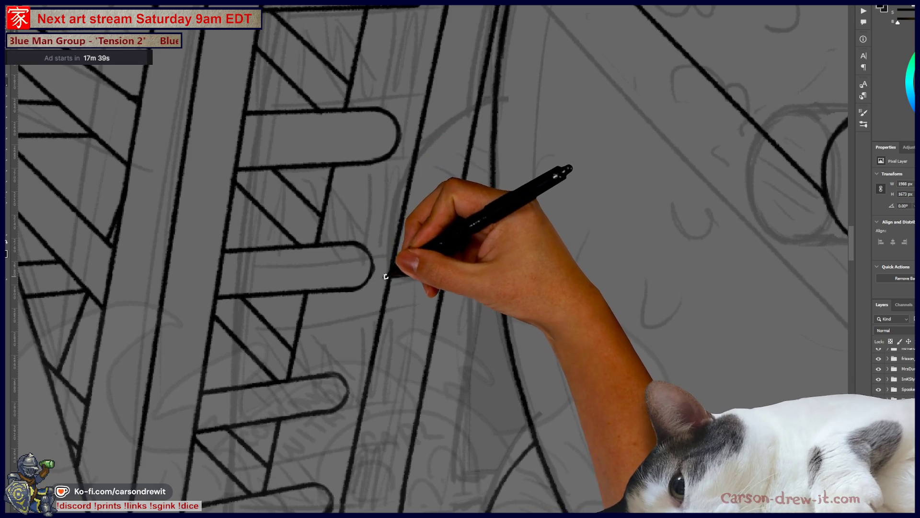
Ink a curved arc with a flat base between the ladder rails, undoing one stray diagonal stroke.
{"action": "mouse_move", "coordinate": [384, 272]}
{"action": "left_mouse_down"}
{"action": "mouse_move", "coordinate": [409, 160]}
{"action": "mouse_move", "coordinate": [495, 104]}
{"action": "left_mouse_up"}
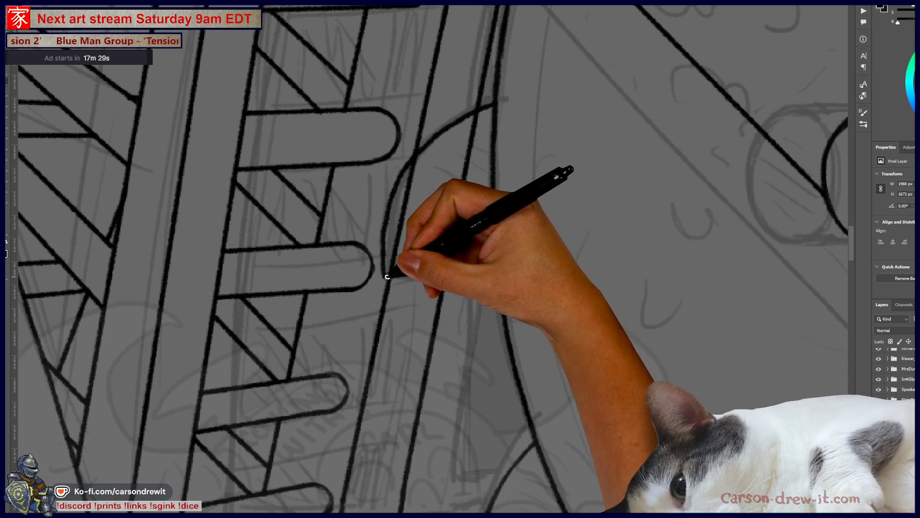
{"action": "left_click_drag", "start_coordinate": [389, 276], "coordinate": [475, 278]}
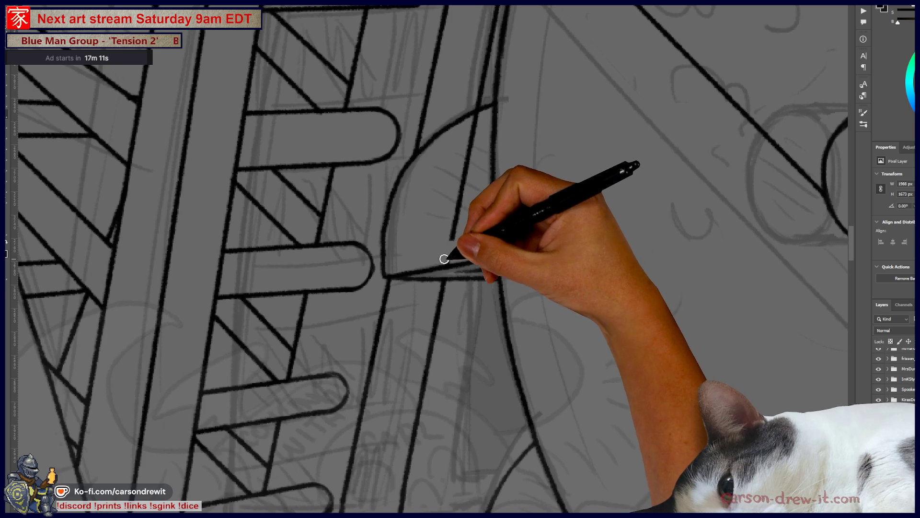
{"action": "key", "text": "ctrl+z"}
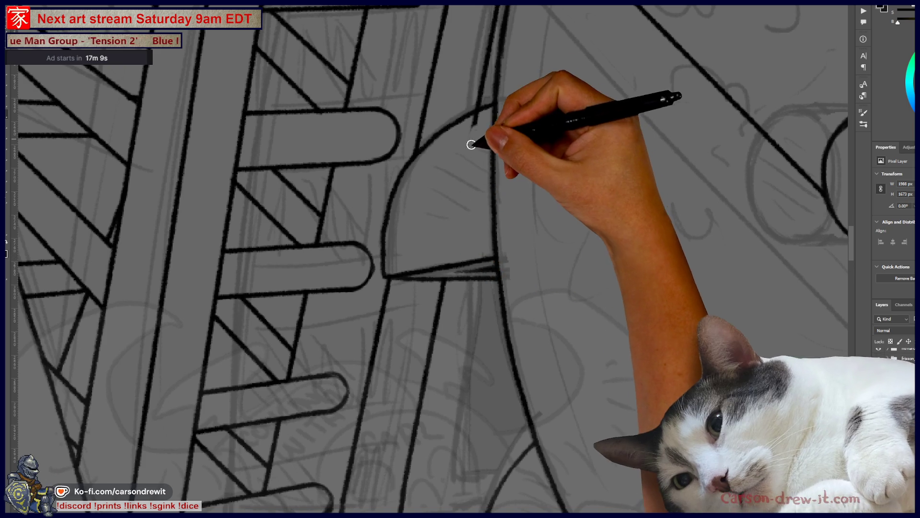
{"action": "scroll", "coordinate": [499, 306], "scroll_direction": "up", "scroll_amount": 5}
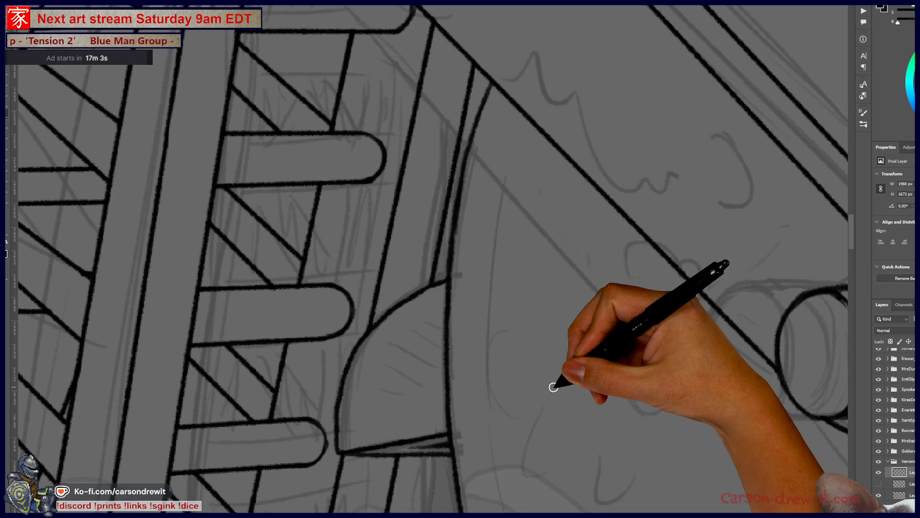
{"action": "key", "text": "ctrl+minus"}
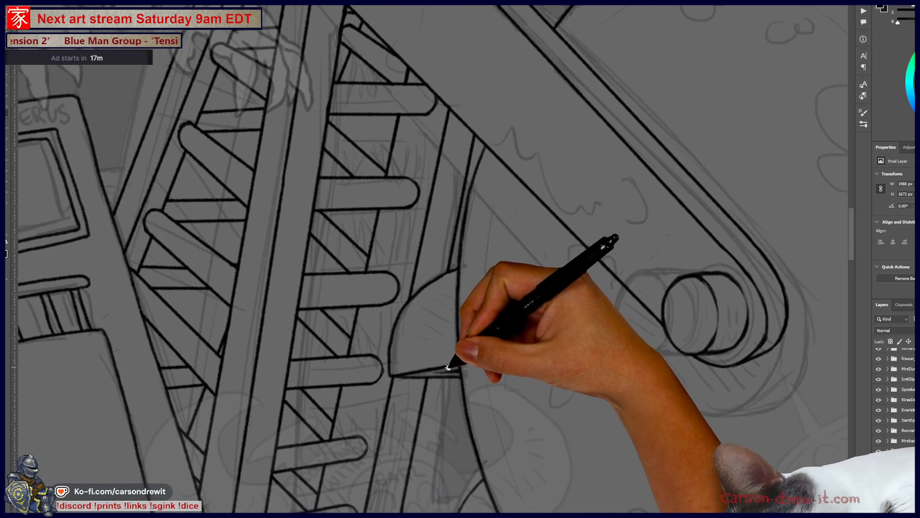
{"action": "mouse_move", "coordinate": [448, 367]}
{"action": "left_mouse_down"}
{"action": "mouse_move", "coordinate": [428, 367]}
{"action": "mouse_move", "coordinate": [425, 383]}
{"action": "left_mouse_up"}
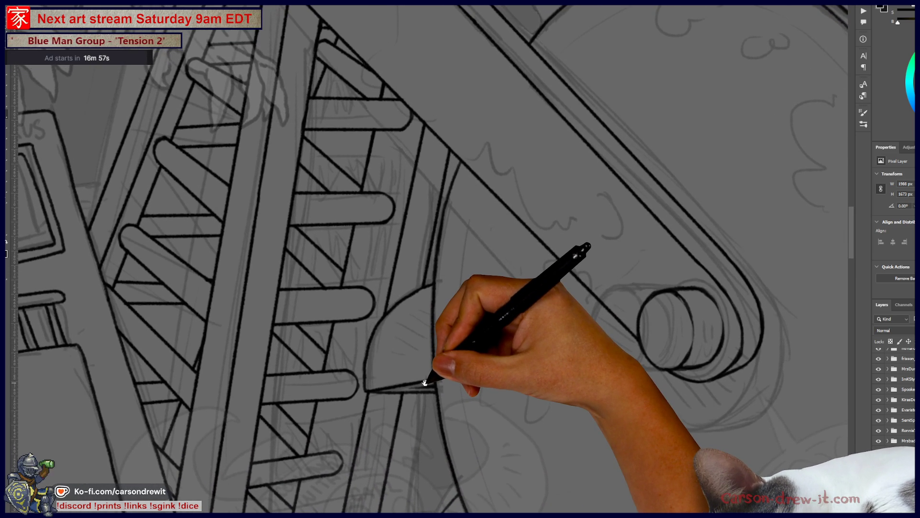
{"action": "key", "text": "ctrl+minus"}
{"action": "key", "text": "ctrl+minus"}
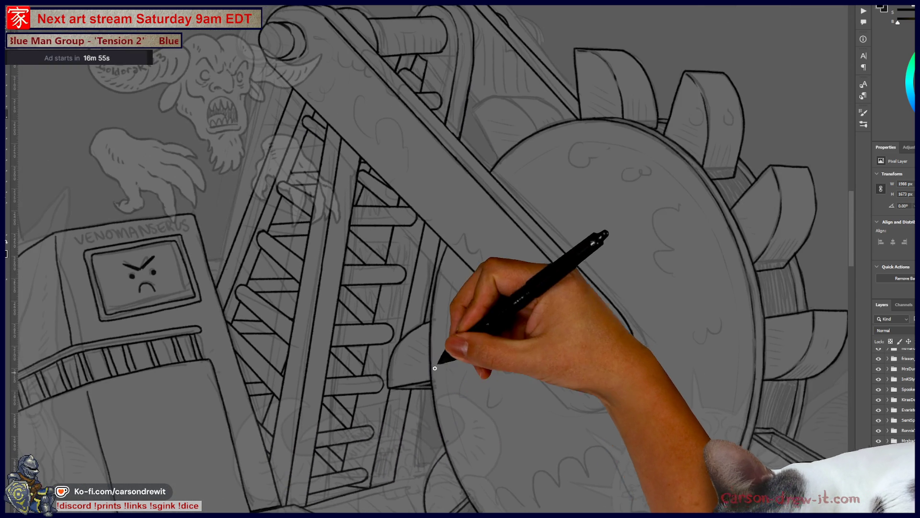
Ink the bracket's guide line, its edge up to the beam, curved end and lower edge.
{"action": "key", "text": "ctrl+plus"}
{"action": "key", "text": "ctrl+plus"}
{"action": "key", "text": "ctrl+plus"}
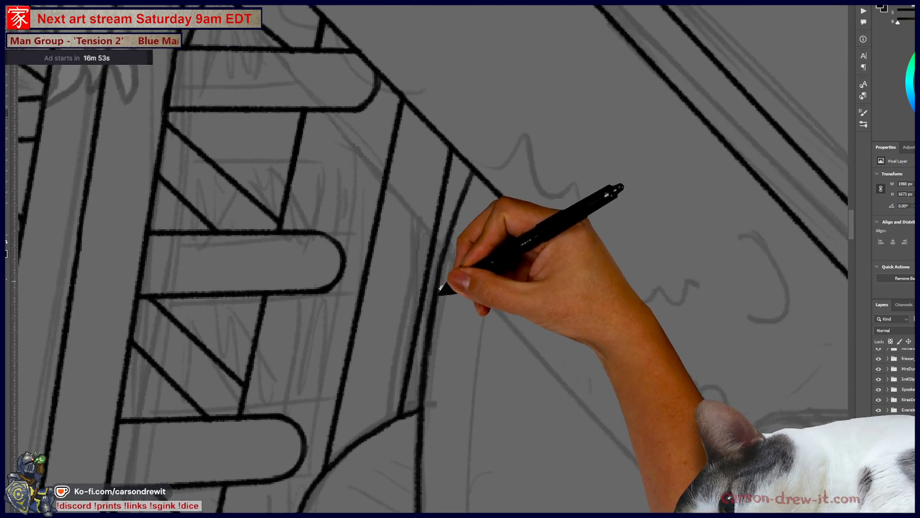
{"action": "scroll", "coordinate": [442, 288], "scroll_direction": "up", "scroll_amount": 2}
{"action": "scroll", "coordinate": [442, 287], "scroll_direction": "right", "scroll_amount": 2}
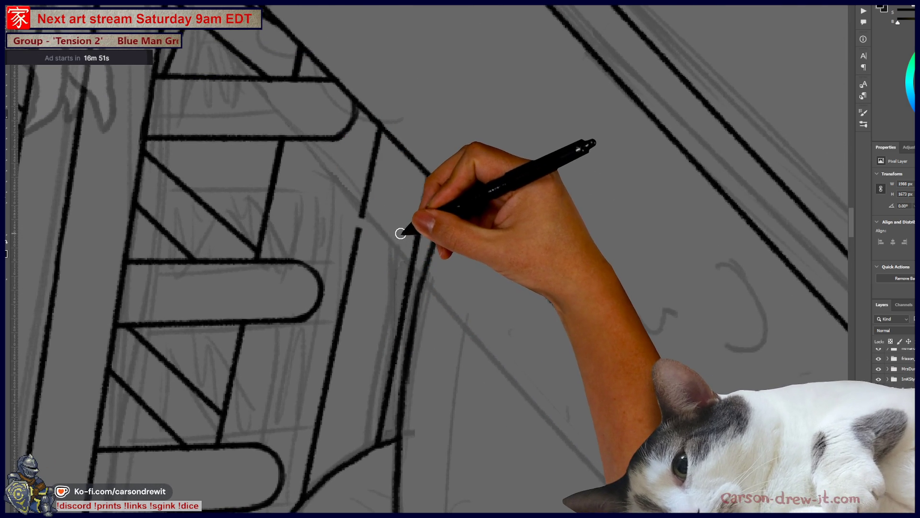
{"action": "left_click_drag", "start_coordinate": [333, 207], "coordinate": [376, 220]}
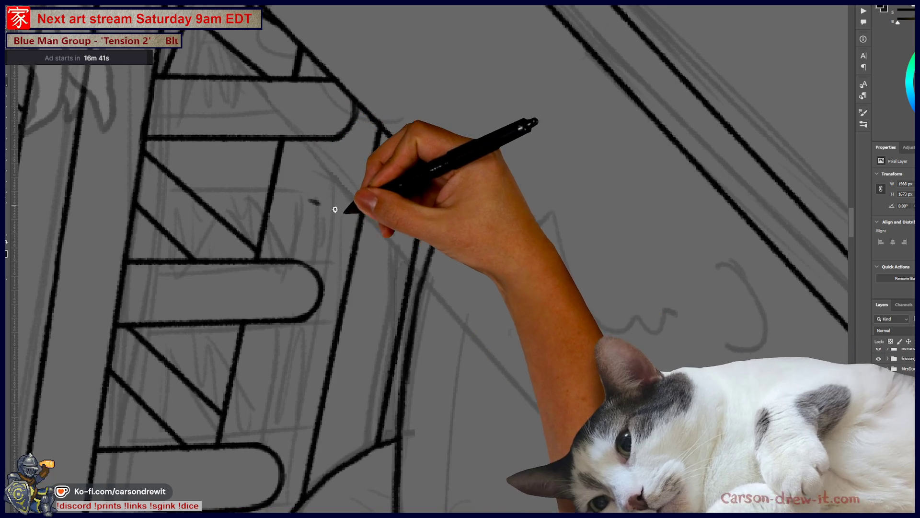
{"action": "left_click_drag", "start_coordinate": [319, 201], "coordinate": [344, 156]}
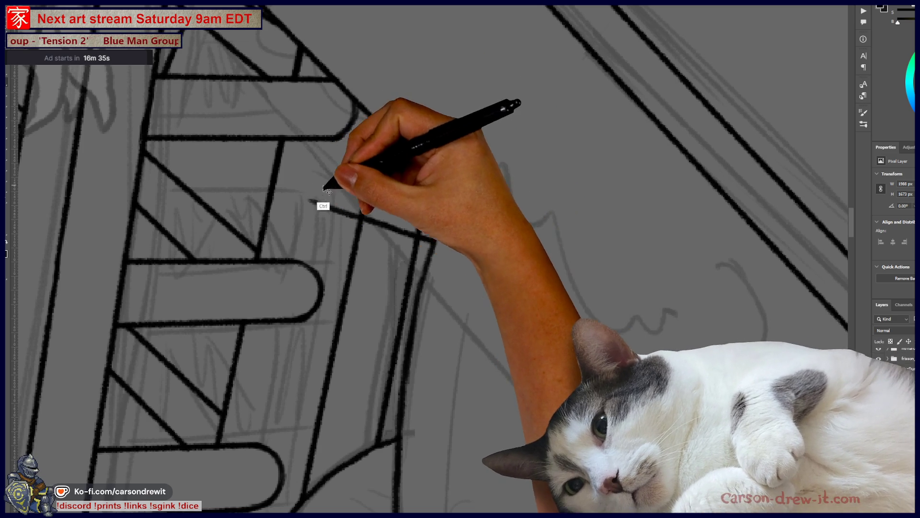
{"action": "left_click_drag", "start_coordinate": [322, 180], "coordinate": [383, 126]}
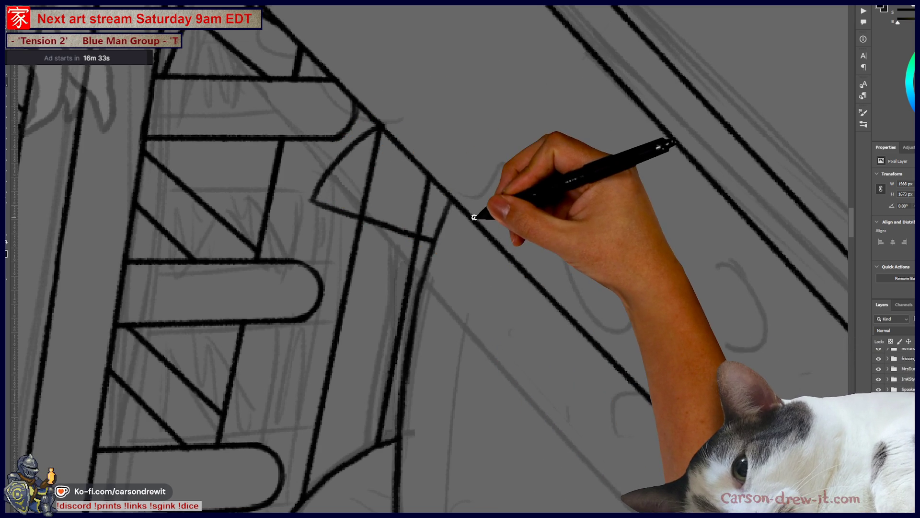
{"action": "key", "text": "ctrl+minus"}
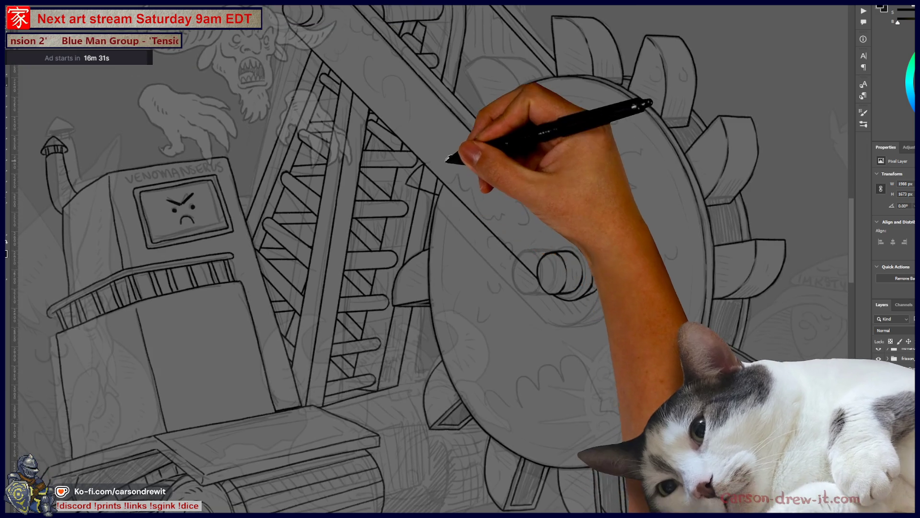
{"action": "key", "text": "ctrl+plus"}
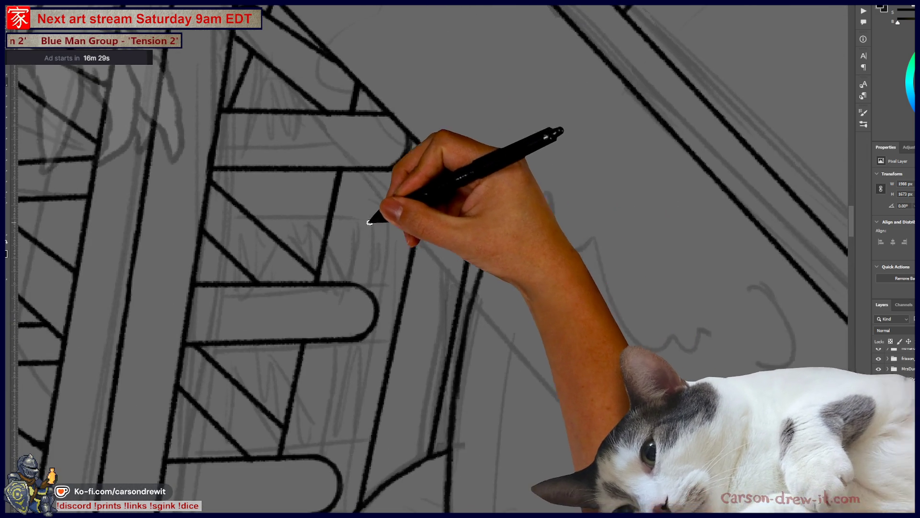
{"action": "left_click_drag", "start_coordinate": [474, 272], "coordinate": [357, 207]}
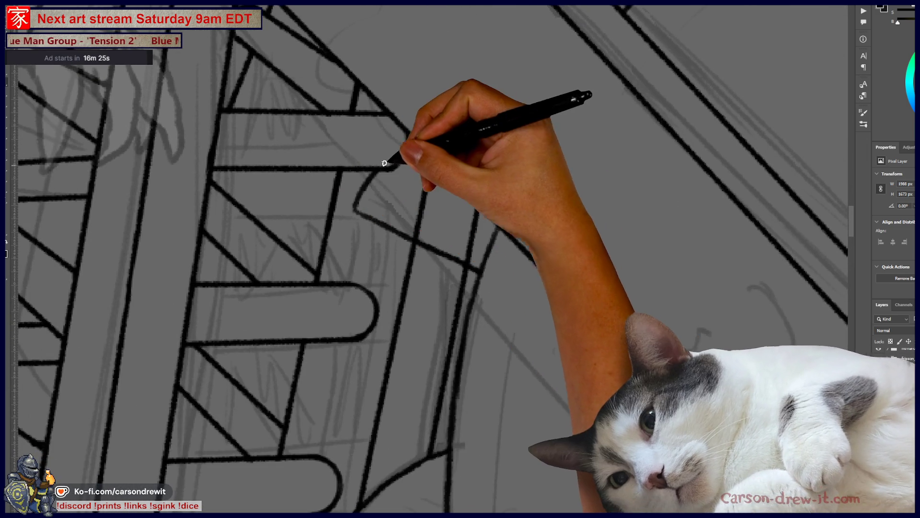
Erase the overshooting part of the steep line and a small stray ink tick.
{"action": "key", "text": "ctrl+minus"}
{"action": "key", "text": "ctrl+minus"}
{"action": "key", "text": "ctrl+minus"}
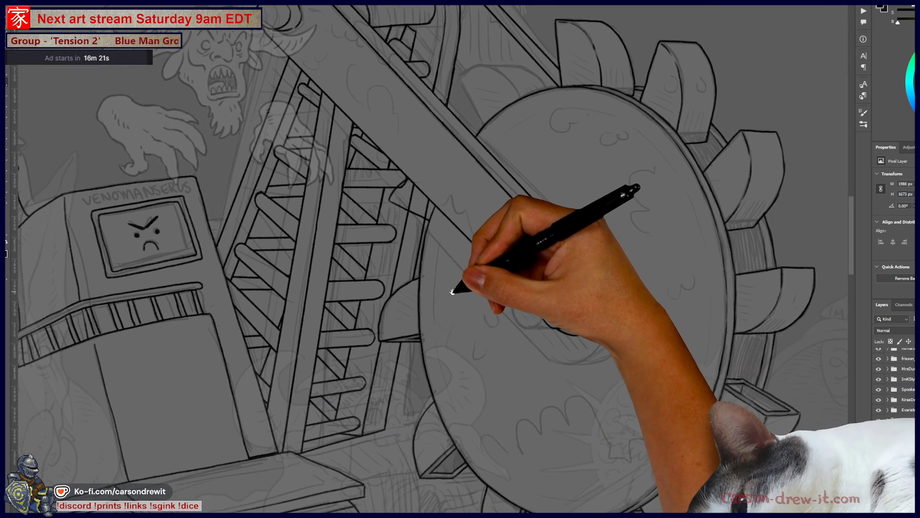
{"action": "left_click_drag", "start_coordinate": [452, 291], "coordinate": [447, 294]}
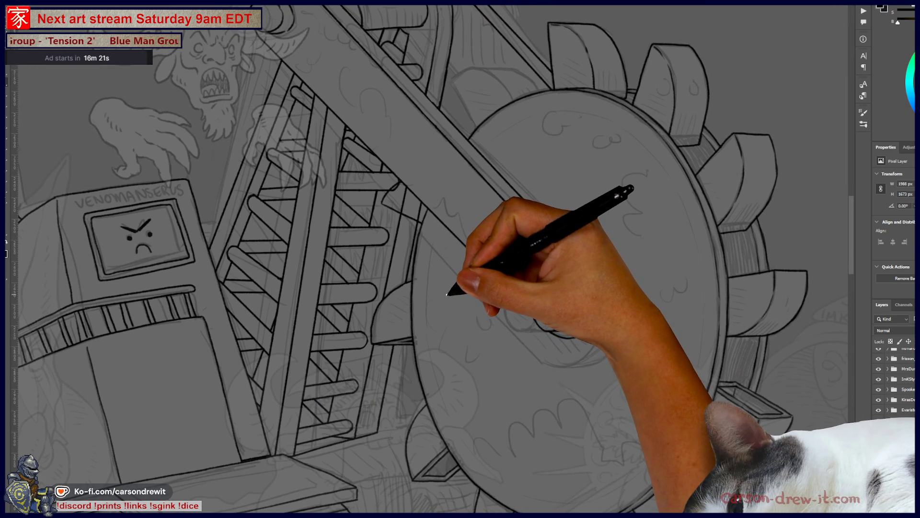
{"action": "key", "text": "ctrl+plus"}
{"action": "key", "text": "ctrl+plus"}
{"action": "key", "text": "ctrl+plus"}
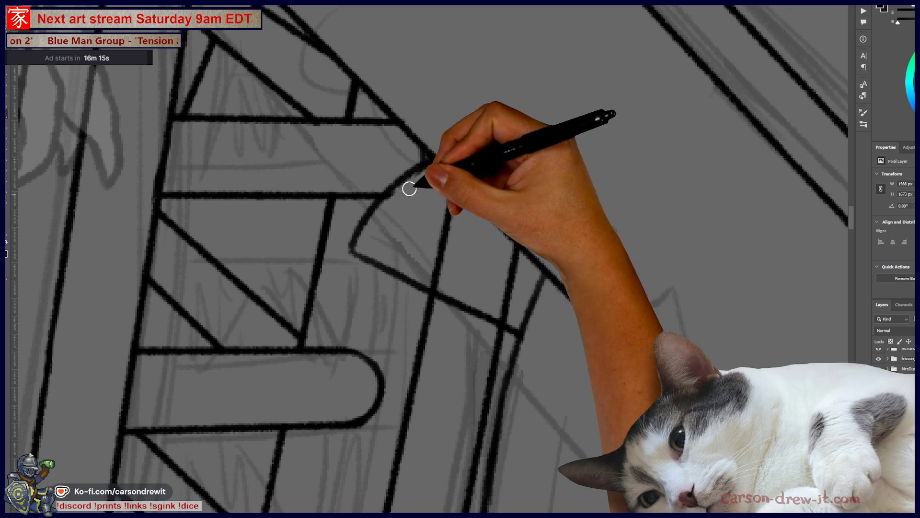
{"action": "left_click_drag", "start_coordinate": [411, 248], "coordinate": [486, 297]}
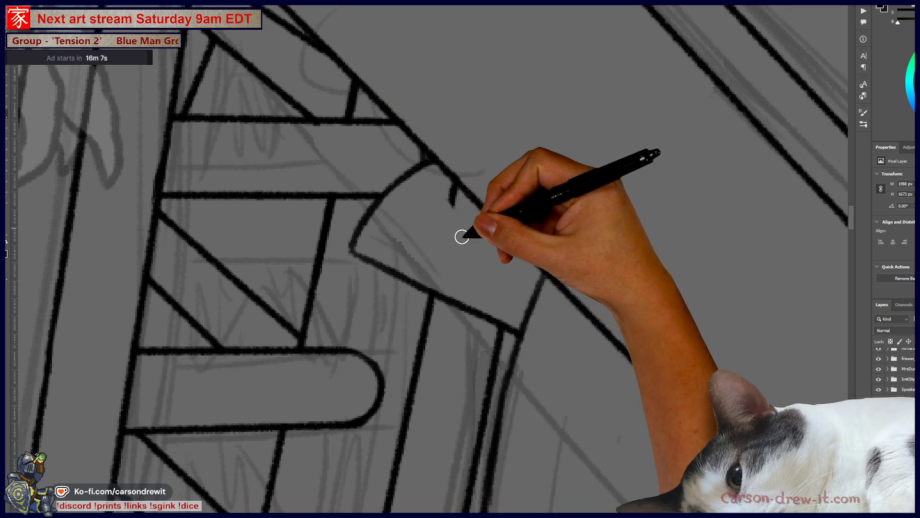
{"action": "mouse_move", "coordinate": [450, 197]}
{"action": "left_mouse_down"}
{"action": "mouse_move", "coordinate": [448, 187]}
{"action": "mouse_move", "coordinate": [464, 211]}
{"action": "left_mouse_up"}
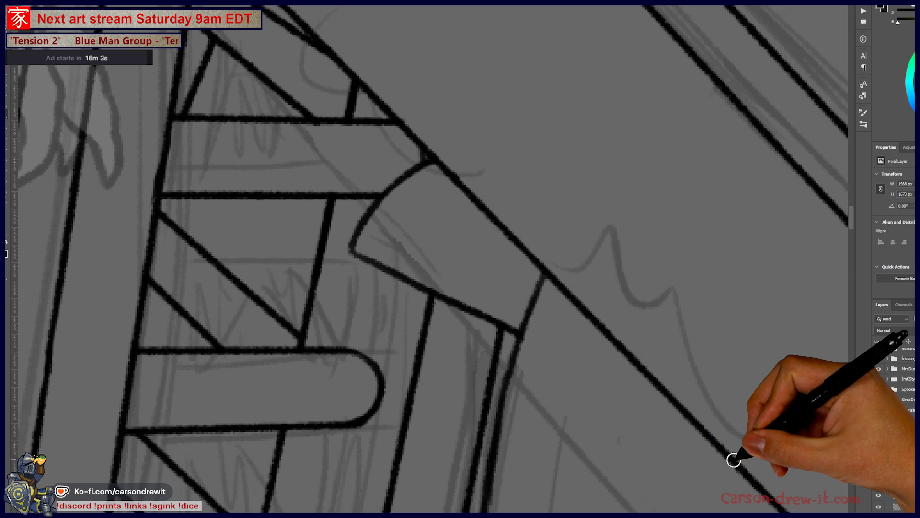
{"action": "scroll", "coordinate": [538, 283], "scroll_direction": "down", "scroll_amount": 5}
{"action": "scroll", "coordinate": [421, 317], "scroll_direction": "up", "scroll_amount": 3}
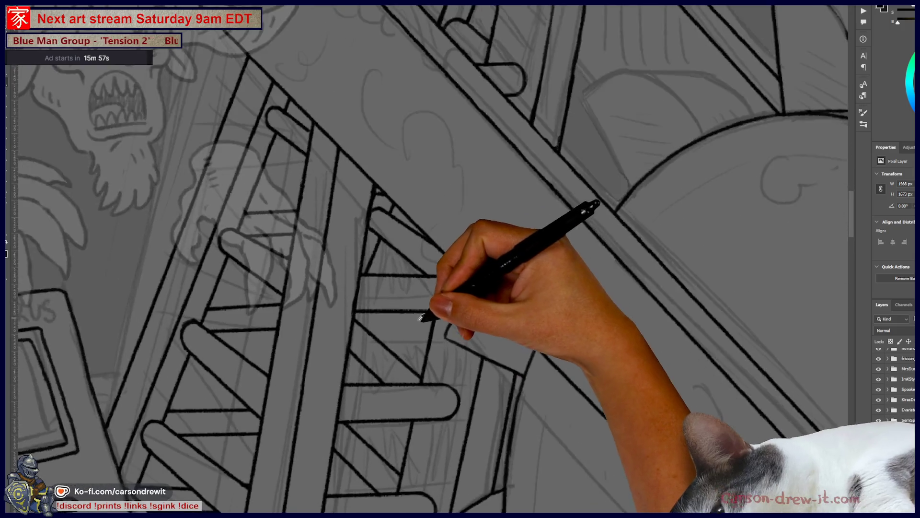
{"action": "scroll", "coordinate": [420, 318], "scroll_direction": "up", "scroll_amount": 3}
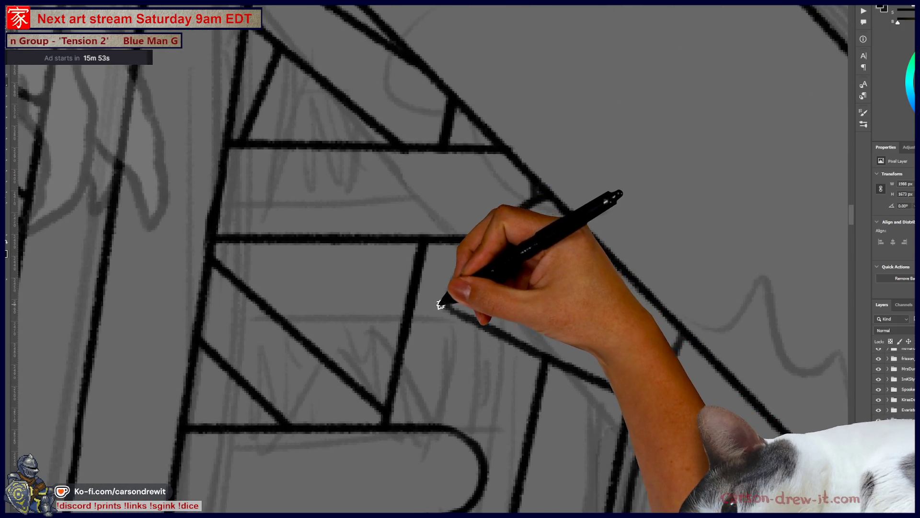
Extend the curve's lower end leftward and join it up to the diagonal beam line.
{"action": "mouse_move", "coordinate": [430, 297]}
{"action": "left_mouse_down"}
{"action": "mouse_move", "coordinate": [452, 305]}
{"action": "mouse_move", "coordinate": [524, 192]}
{"action": "mouse_move", "coordinate": [538, 191]}
{"action": "left_mouse_up"}
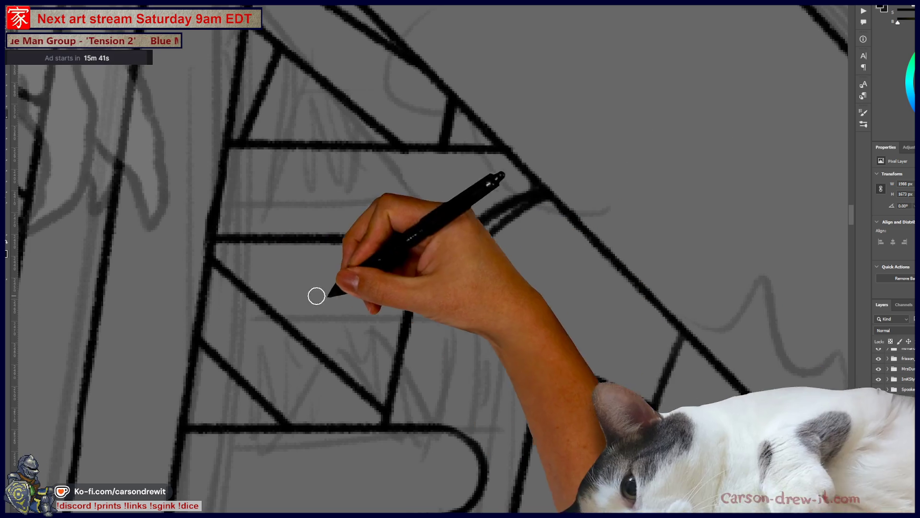
{"action": "mouse_move", "coordinate": [479, 249]}
{"action": "left_mouse_down"}
{"action": "mouse_move", "coordinate": [493, 225]}
{"action": "mouse_move", "coordinate": [539, 193]}
{"action": "left_mouse_up"}
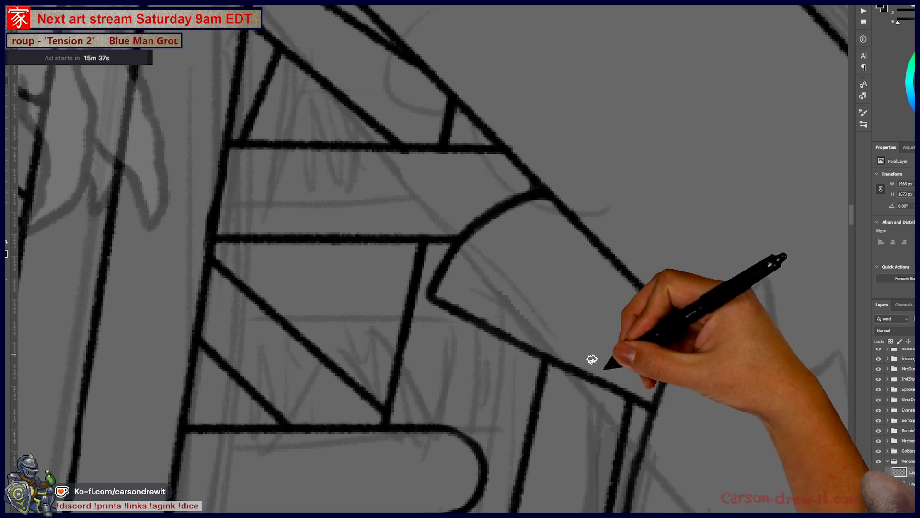
{"action": "key", "text": "ctrl+minus"}
{"action": "key", "text": "ctrl+minus"}
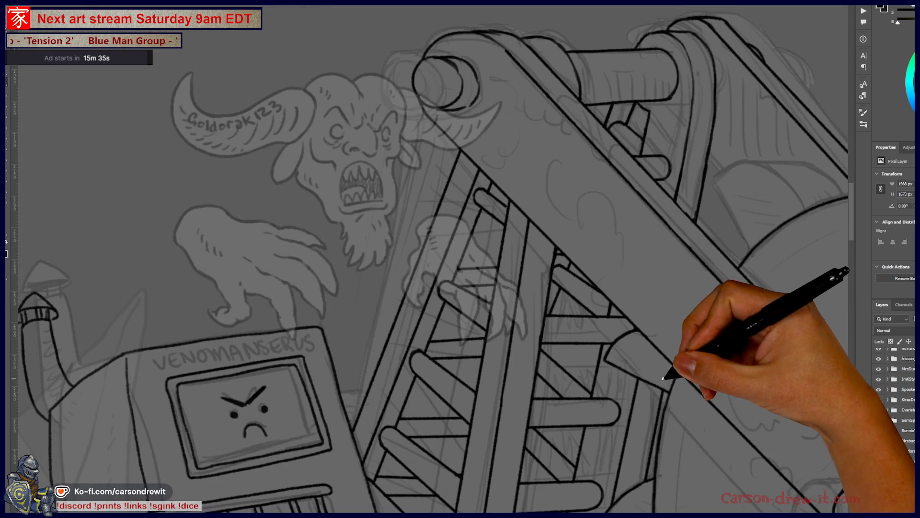
Ink a diagonal outline on the upper machine body and the drum housing's curved top edge.
{"action": "key", "text": "ctrl+plus"}
{"action": "key", "text": "ctrl+minus"}
{"action": "key", "text": "ctrl+minus"}
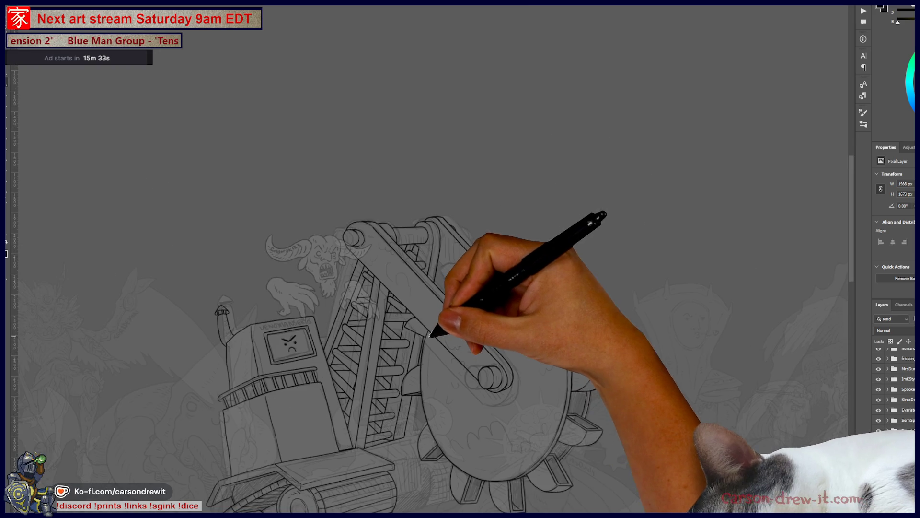
{"action": "key", "text": "ctrl+plus"}
{"action": "key", "text": "ctrl+plus"}
{"action": "key", "text": "ctrl+plus"}
{"action": "key", "text": "ctrl+plus"}
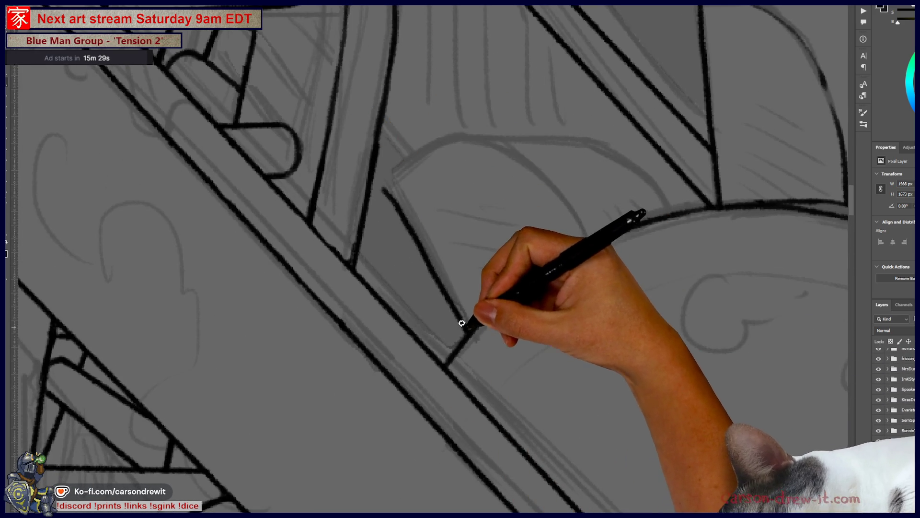
{"action": "mouse_move", "coordinate": [389, 187]}
{"action": "left_mouse_down"}
{"action": "mouse_move", "coordinate": [431, 261]}
{"action": "mouse_move", "coordinate": [476, 308]}
{"action": "mouse_move", "coordinate": [471, 324]}
{"action": "left_mouse_up"}
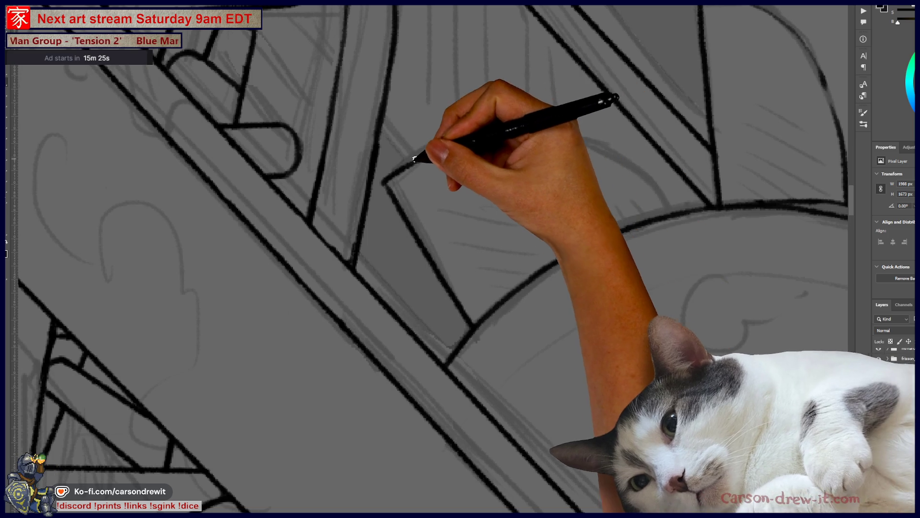
{"action": "left_click_drag", "start_coordinate": [385, 183], "coordinate": [462, 143]}
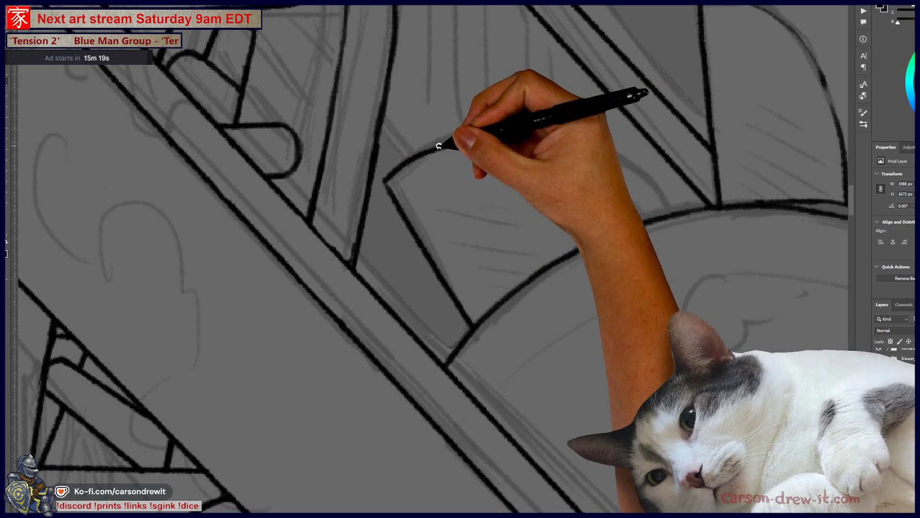
{"action": "mouse_move", "coordinate": [456, 145]}
{"action": "left_mouse_down"}
{"action": "mouse_move", "coordinate": [560, 145]}
{"action": "mouse_move", "coordinate": [661, 211]}
{"action": "mouse_move", "coordinate": [685, 204]}
{"action": "left_mouse_up"}
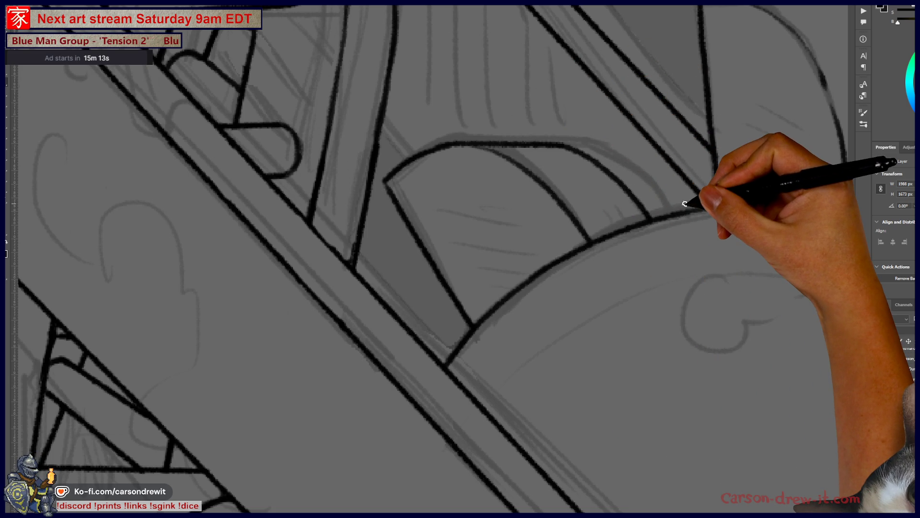
Ink the diagonal edge of the arm beside the upper cylinder.
{"action": "scroll", "coordinate": [684, 204], "scroll_direction": "down", "scroll_amount": 5}
{"action": "left_click_drag", "start_coordinate": [688, 271], "coordinate": [494, 179]}
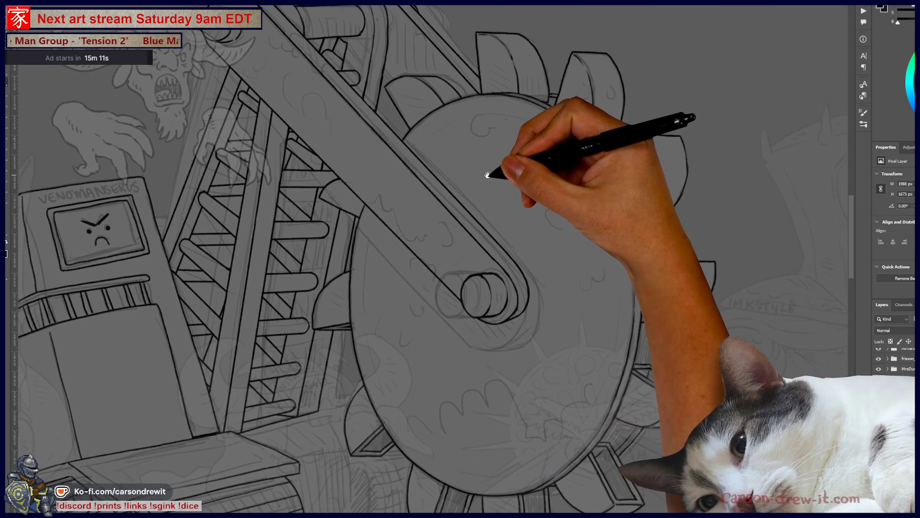
{"action": "key", "text": "ctrl+minus"}
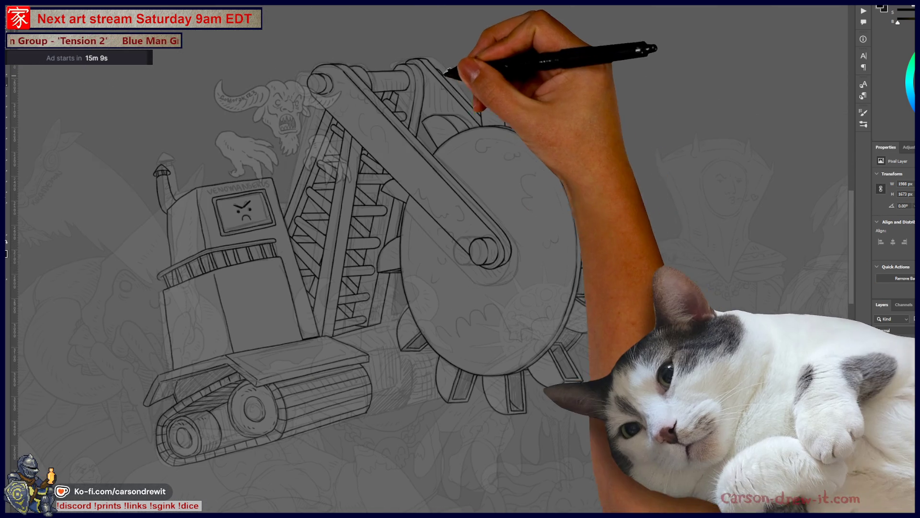
{"action": "key", "text": "ctrl+plus"}
{"action": "mouse_move", "coordinate": [438, 128]}
{"action": "left_mouse_down"}
{"action": "mouse_move", "coordinate": [475, 202]}
{"action": "mouse_move", "coordinate": [456, 195]}
{"action": "left_mouse_up"}
{"action": "key", "text": "ctrl+minus"}
{"action": "mouse_move", "coordinate": [559, 440]}
{"action": "left_mouse_down"}
{"action": "mouse_move", "coordinate": [596, 304]}
{"action": "mouse_move", "coordinate": [427, 206]}
{"action": "left_mouse_up"}
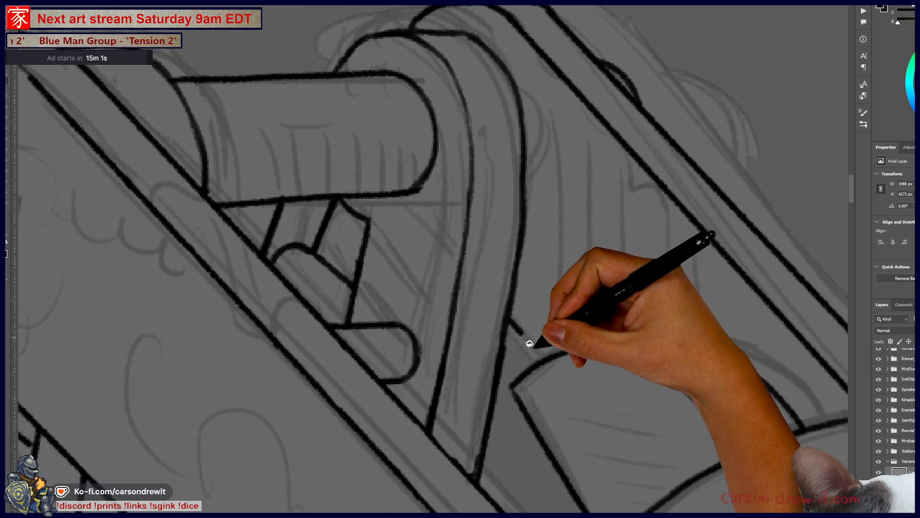
{"action": "mouse_move", "coordinate": [511, 322]}
{"action": "left_mouse_down"}
{"action": "mouse_move", "coordinate": [537, 352]}
{"action": "mouse_move", "coordinate": [705, 346]}
{"action": "left_mouse_up"}
{"action": "scroll", "coordinate": [675, 420], "scroll_direction": "down", "scroll_amount": 5}
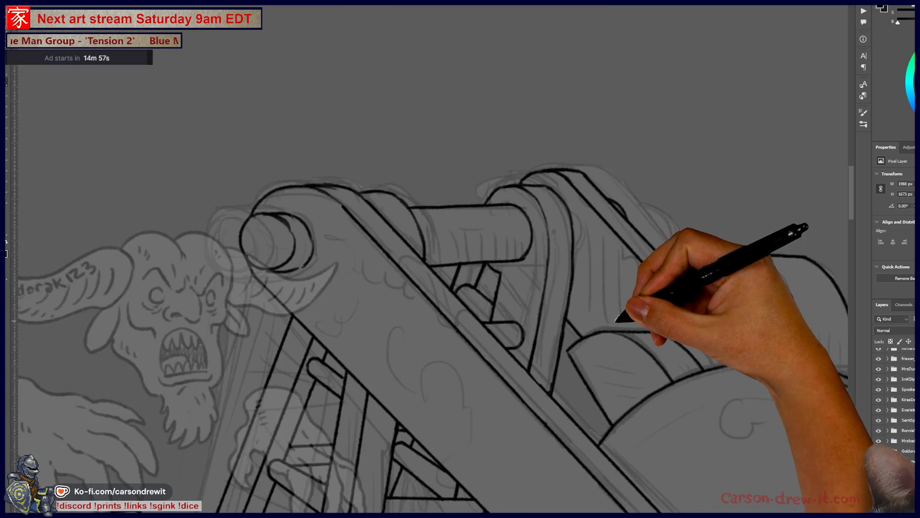
{"action": "scroll", "coordinate": [616, 180], "scroll_direction": "down", "scroll_amount": 3}
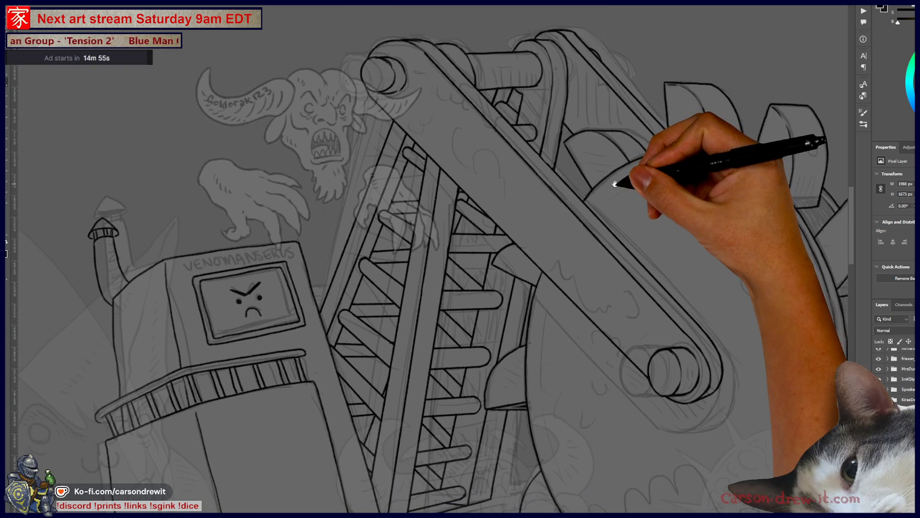
{"action": "scroll", "coordinate": [633, 200], "scroll_direction": "down", "scroll_amount": 3}
{"action": "left_click_drag", "start_coordinate": [657, 264], "coordinate": [611, 180]}
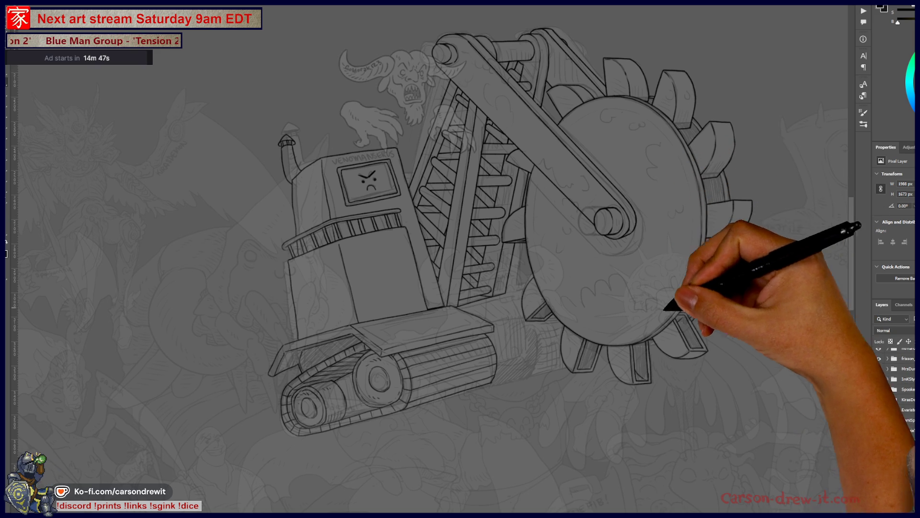
{"action": "scroll", "coordinate": [479, 316], "scroll_direction": "up", "scroll_amount": 5}
{"action": "left_click_drag", "start_coordinate": [531, 289], "coordinate": [651, 409]}
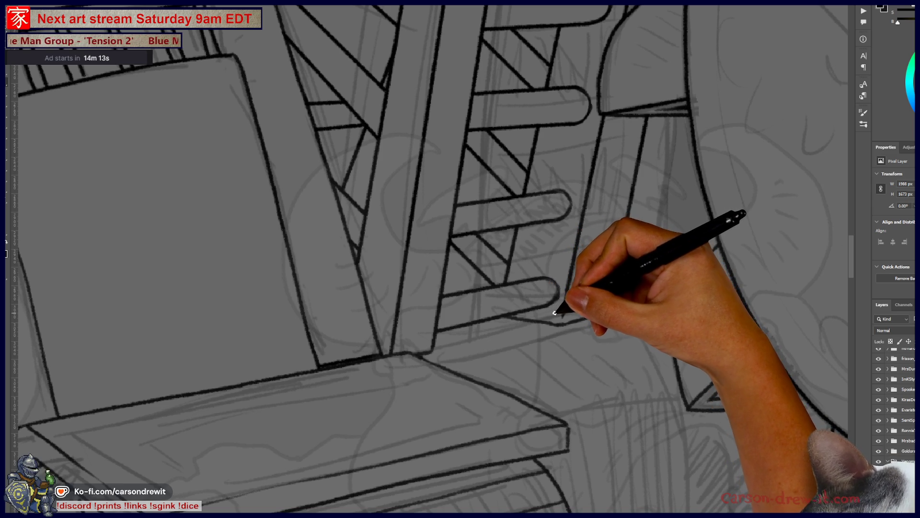
Ink a curved outline by the ladder base, the slab-corner edge and a vertical line toward the tracks.
{"action": "mouse_move", "coordinate": [544, 305]}
{"action": "left_mouse_down"}
{"action": "mouse_move", "coordinate": [441, 340]}
{"action": "mouse_move", "coordinate": [374, 304]}
{"action": "mouse_move", "coordinate": [365, 243]}
{"action": "left_mouse_up"}
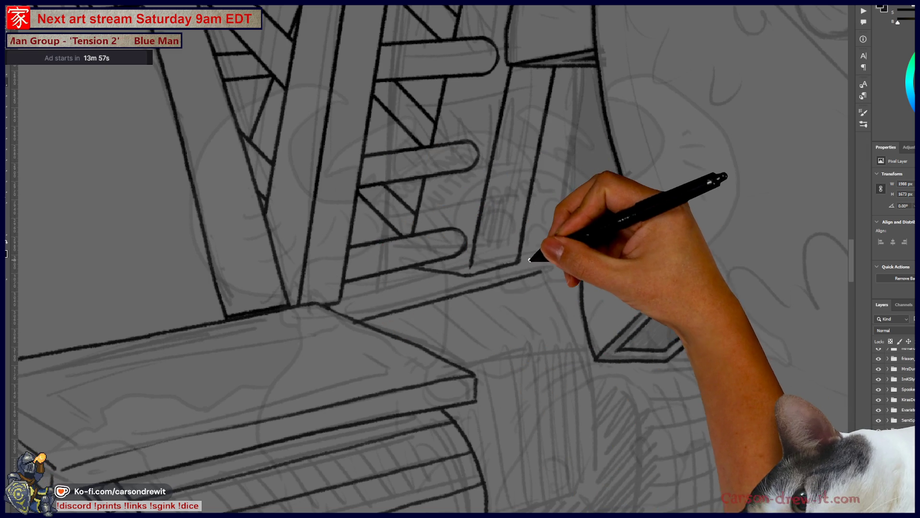
{"action": "mouse_move", "coordinate": [518, 258]}
{"action": "left_mouse_down"}
{"action": "mouse_move", "coordinate": [576, 263]}
{"action": "mouse_move", "coordinate": [573, 278]}
{"action": "left_mouse_up"}
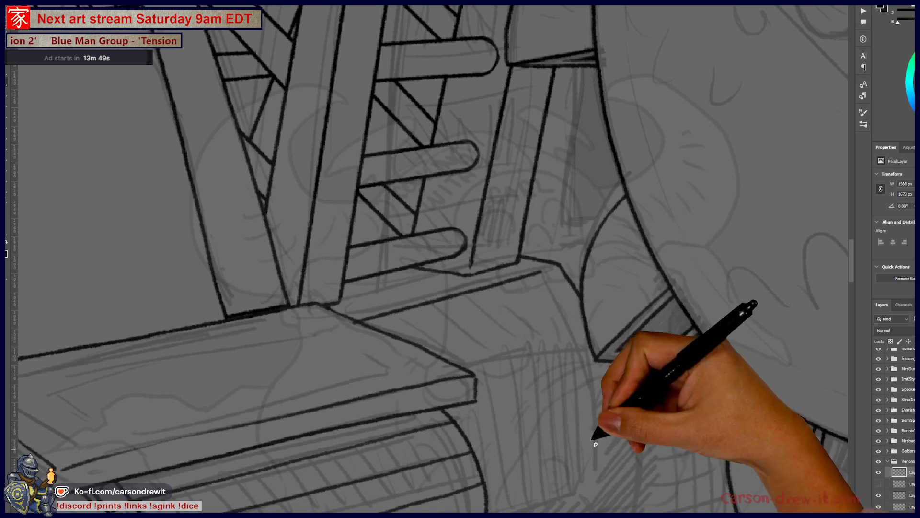
{"action": "left_click_drag", "start_coordinate": [480, 386], "coordinate": [582, 357]}
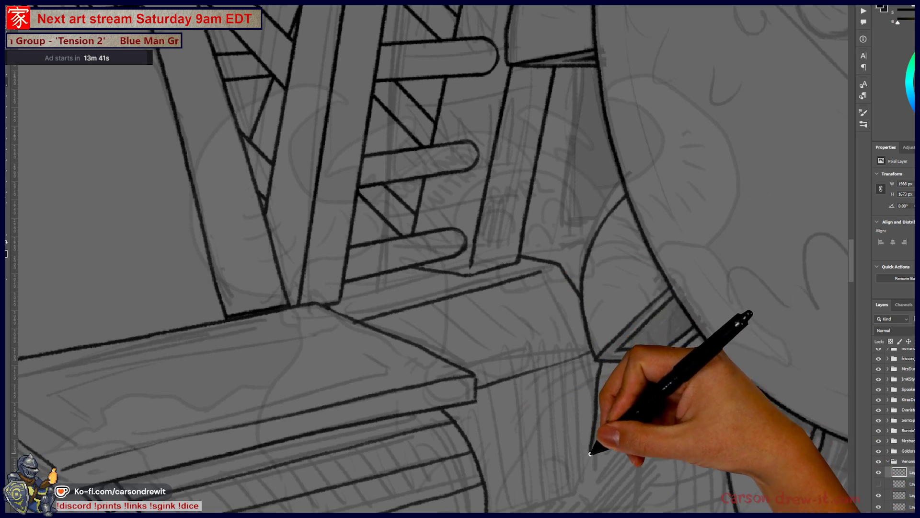
{"action": "left_click_drag", "start_coordinate": [597, 397], "coordinate": [591, 465]}
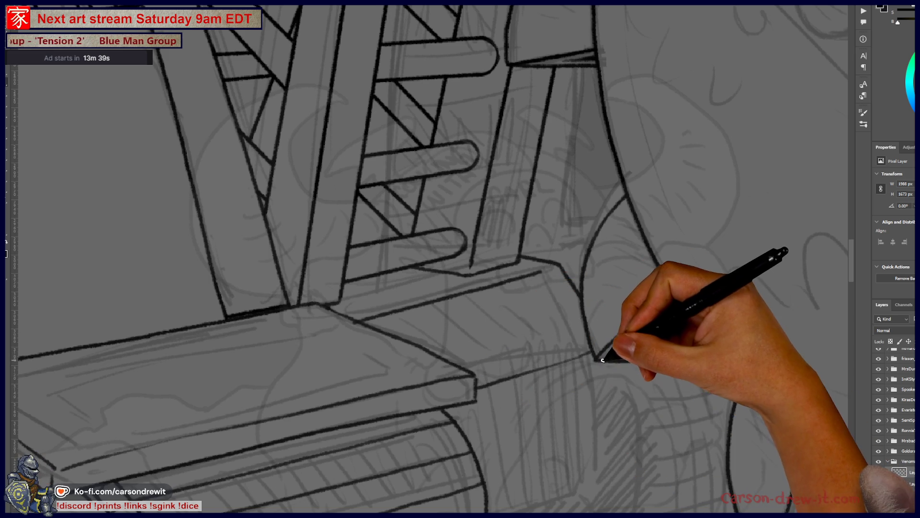
Ink two edge lines along the tread box.
{"action": "scroll", "coordinate": [559, 421], "scroll_direction": "down", "scroll_amount": 3}
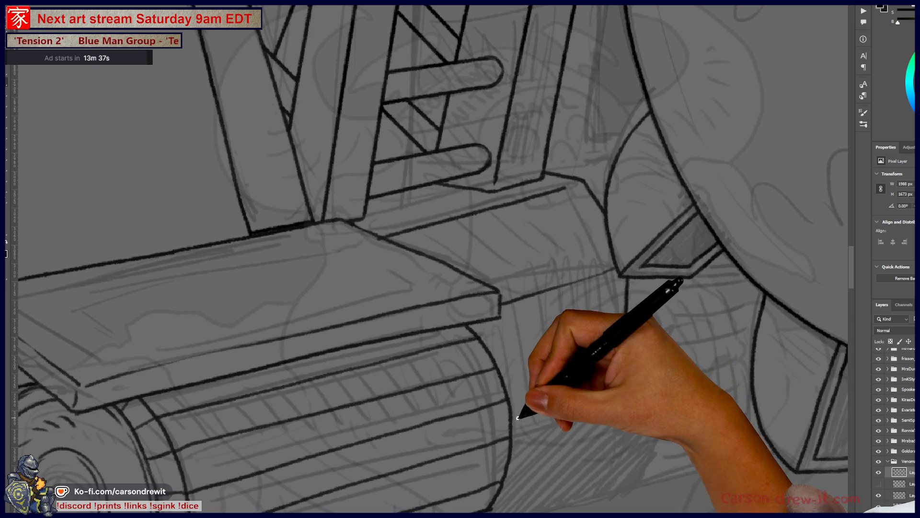
{"action": "left_click_drag", "start_coordinate": [511, 423], "coordinate": [613, 398]}
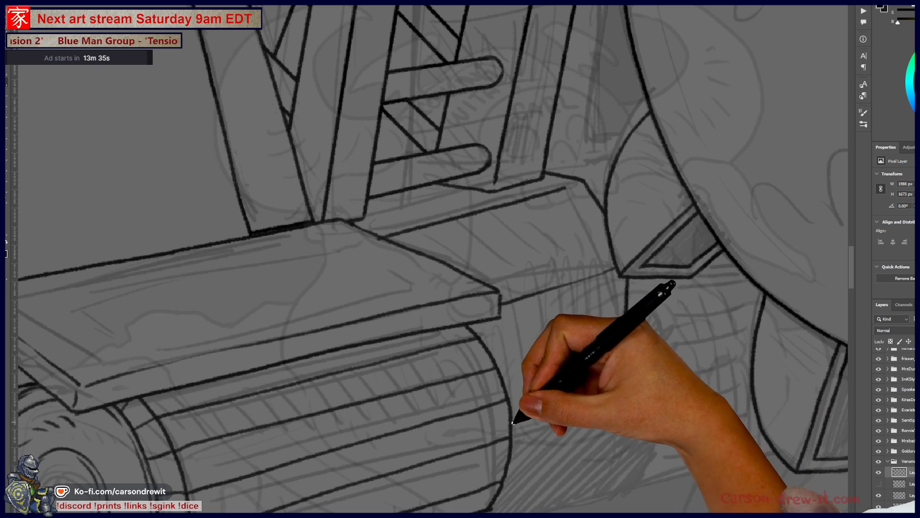
{"action": "left_click_drag", "start_coordinate": [512, 423], "coordinate": [593, 398]}
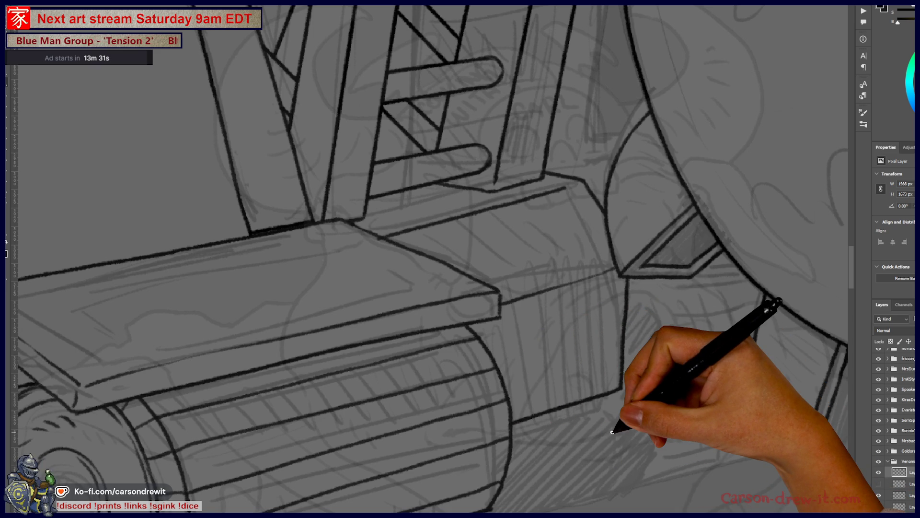
{"action": "scroll", "coordinate": [612, 431], "scroll_direction": "down", "scroll_amount": 5}
{"action": "left_click_drag", "start_coordinate": [585, 449], "coordinate": [550, 380]}
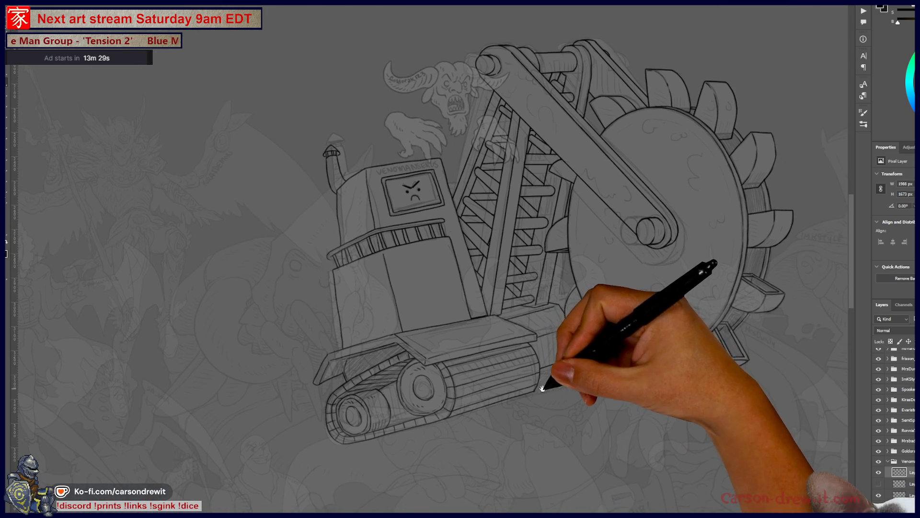
Frame the slab and tread area and expand the machine's layer group.
{"action": "scroll", "coordinate": [556, 345], "scroll_direction": "up", "scroll_amount": 5}
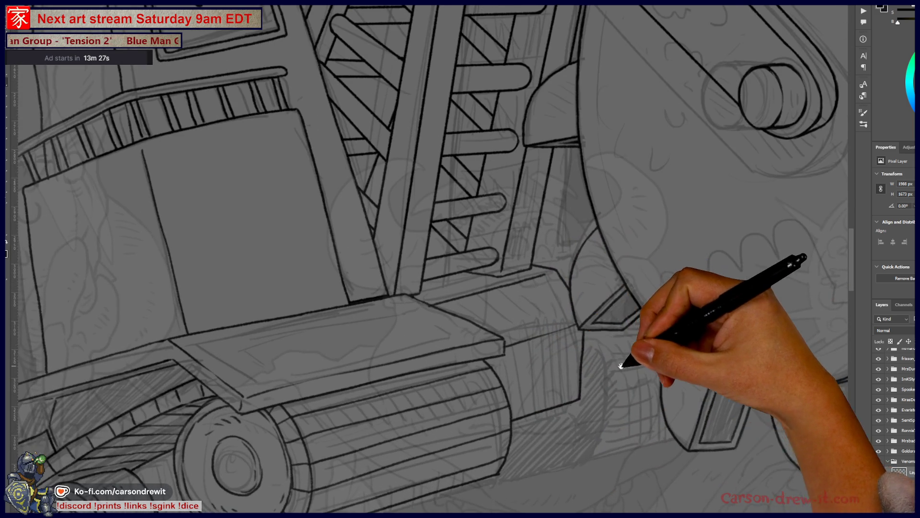
{"action": "left_click_drag", "start_coordinate": [621, 366], "coordinate": [580, 366]}
{"action": "scroll", "coordinate": [537, 306], "scroll_direction": "down", "scroll_amount": 5}
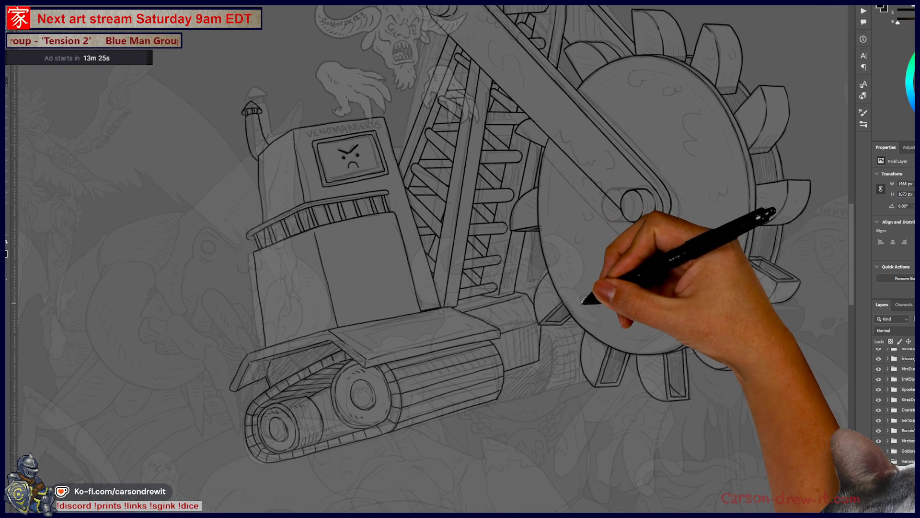
{"action": "scroll", "coordinate": [527, 278], "scroll_direction": "up", "scroll_amount": 5}
{"action": "scroll", "coordinate": [550, 287], "scroll_direction": "up", "scroll_amount": 2}
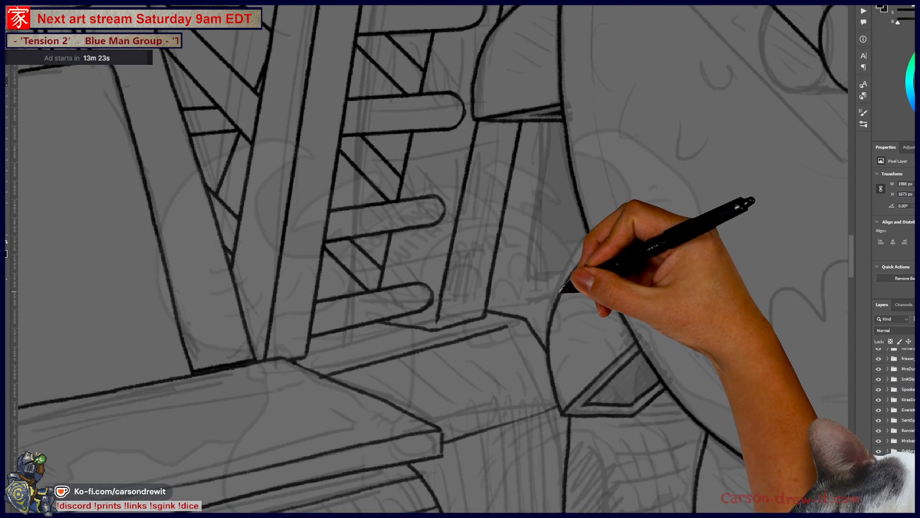
{"action": "scroll", "coordinate": [519, 307], "scroll_direction": "down", "scroll_amount": 5}
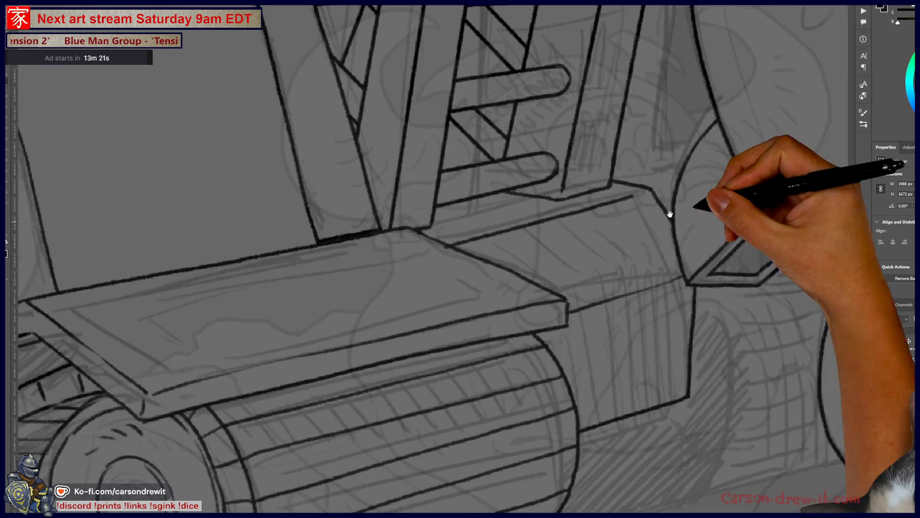
{"action": "scroll", "coordinate": [492, 298], "scroll_direction": "up", "scroll_amount": 5}
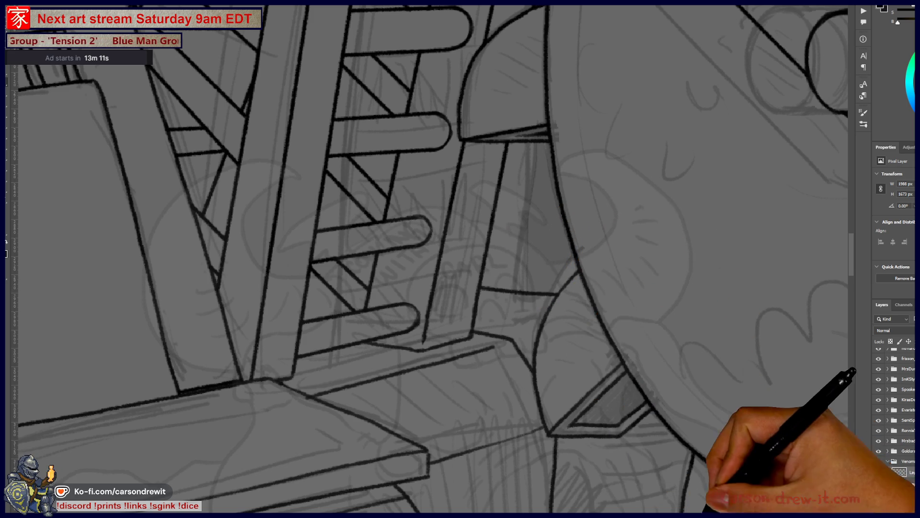
{"action": "key", "text": "ctrl+minus"}
{"action": "key", "text": "ctrl+minus"}
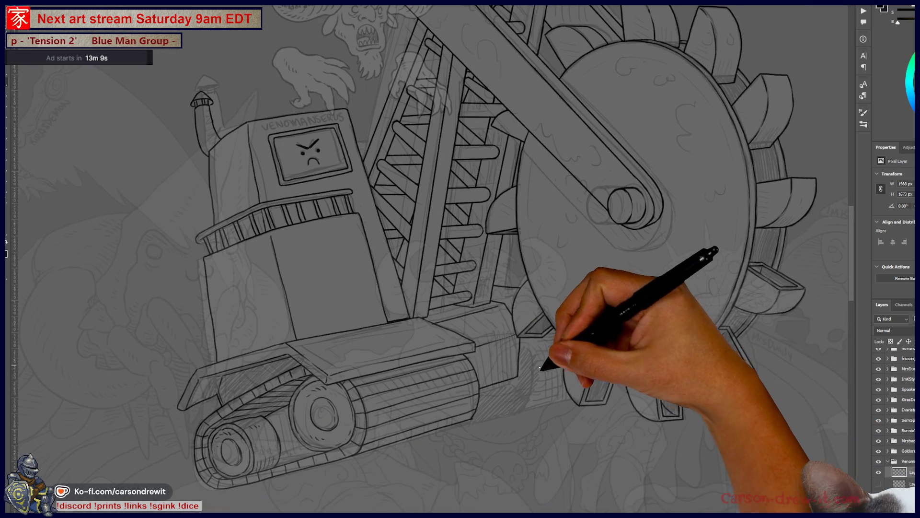
{"action": "scroll", "coordinate": [540, 367], "scroll_direction": "up", "scroll_amount": 3}
{"action": "mouse_move", "coordinate": [464, 401]}
{"action": "left_mouse_down"}
{"action": "mouse_move", "coordinate": [654, 350]}
{"action": "mouse_move", "coordinate": [715, 288]}
{"action": "mouse_move", "coordinate": [599, 353]}
{"action": "left_mouse_up"}
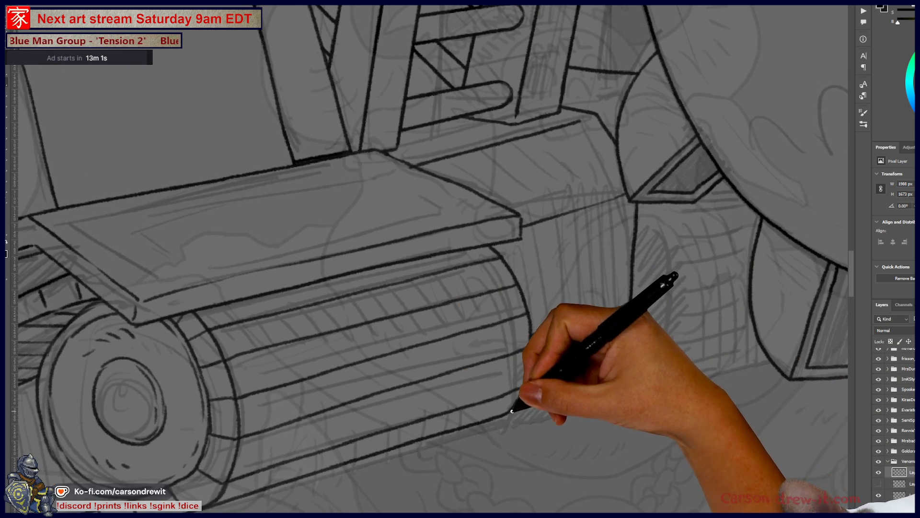
{"action": "mouse_move", "coordinate": [586, 374]}
{"action": "left_mouse_down"}
{"action": "mouse_move", "coordinate": [487, 431]}
{"action": "mouse_move", "coordinate": [469, 426]}
{"action": "left_mouse_up"}
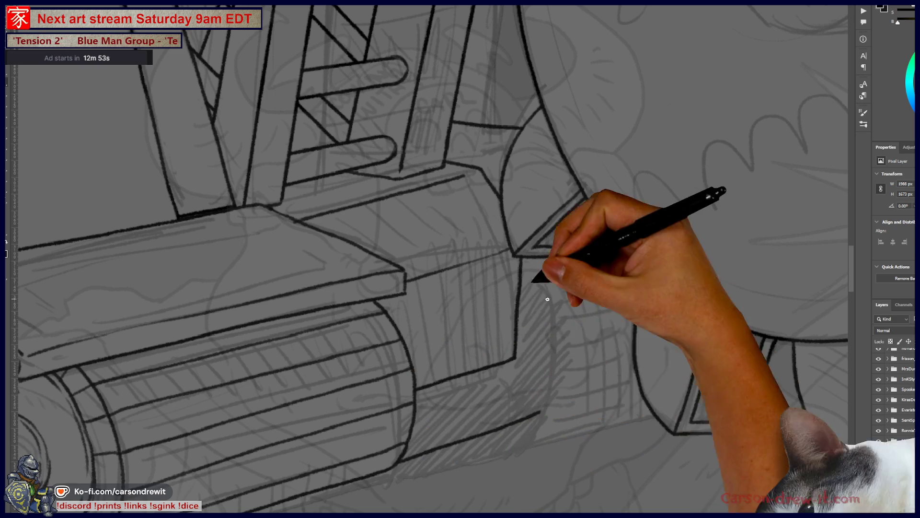
{"action": "left_click", "coordinate": [543, 393], "text": "ctrl"}
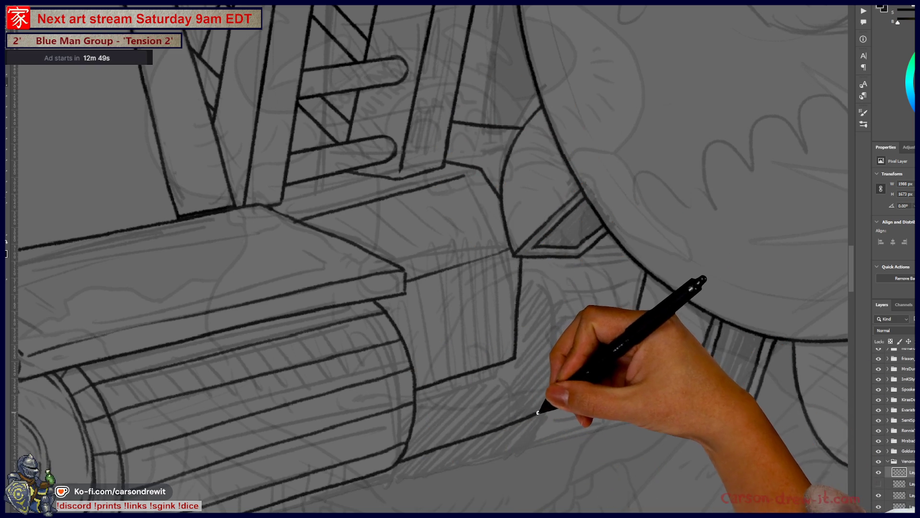
Ink a thick curved contour beside the hatching, running down the track housing.
{"action": "left_click_drag", "start_coordinate": [537, 412], "coordinate": [559, 319]}
{"action": "left_click_drag", "start_coordinate": [534, 257], "coordinate": [557, 324]}
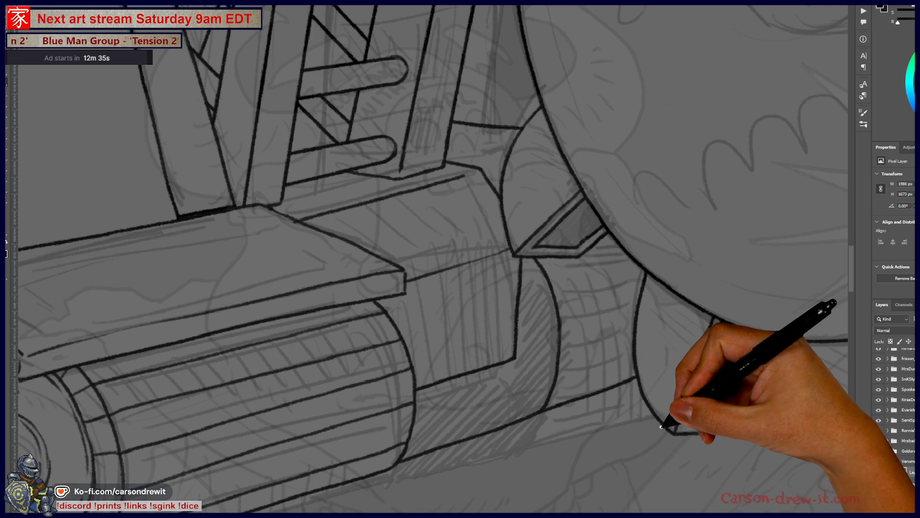
{"action": "key", "text": "ctrl+0"}
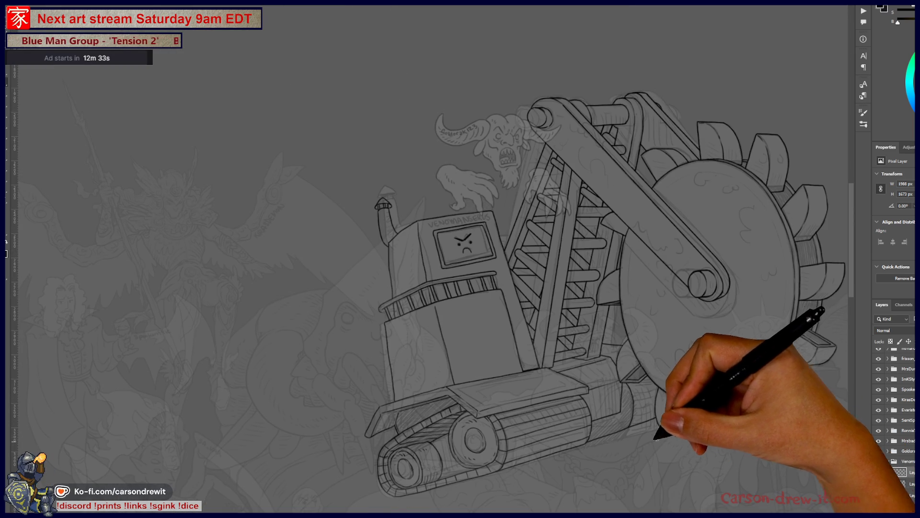
Ink a curved line down the drum's side and another curved stroke along its edge.
{"action": "key", "text": "ctrl+plus"}
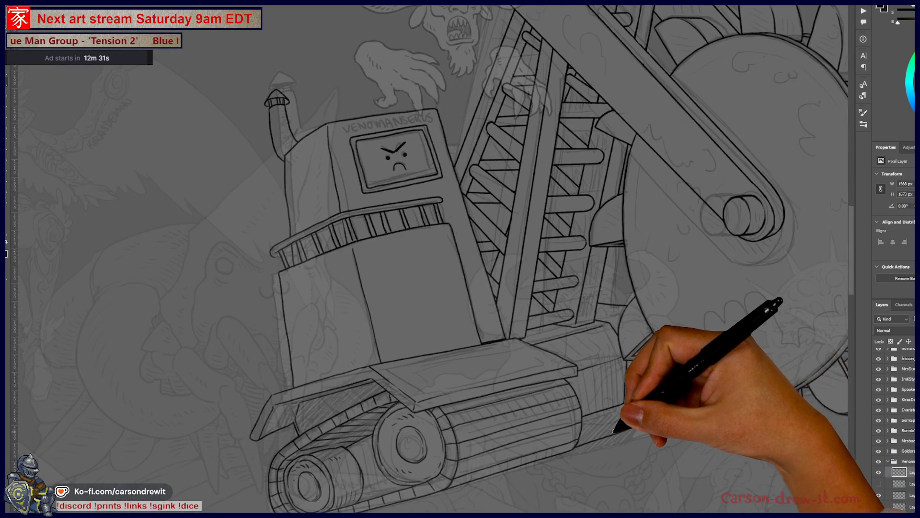
{"action": "key", "text": "ctrl+plus"}
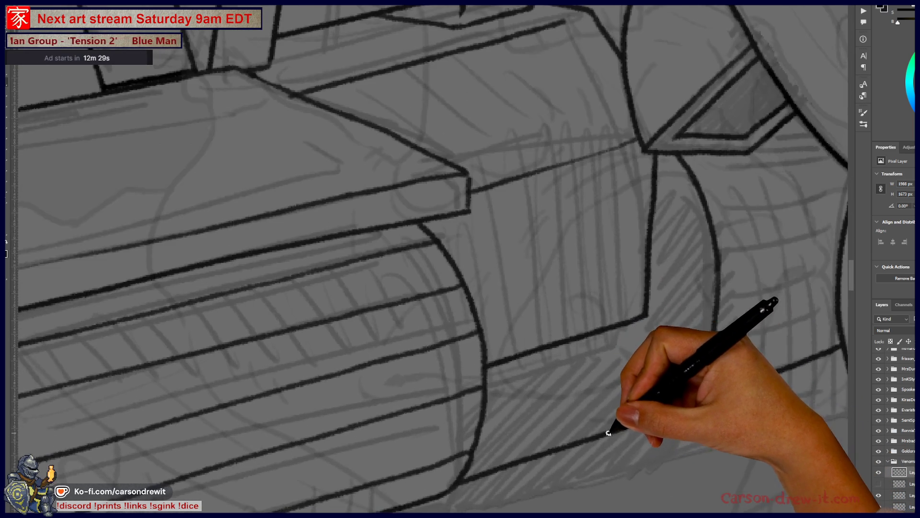
{"action": "mouse_move", "coordinate": [559, 386]}
{"action": "left_mouse_down"}
{"action": "mouse_move", "coordinate": [458, 440]}
{"action": "mouse_move", "coordinate": [397, 381]}
{"action": "mouse_move", "coordinate": [442, 411]}
{"action": "mouse_move", "coordinate": [690, 337]}
{"action": "mouse_move", "coordinate": [500, 404]}
{"action": "left_mouse_up"}
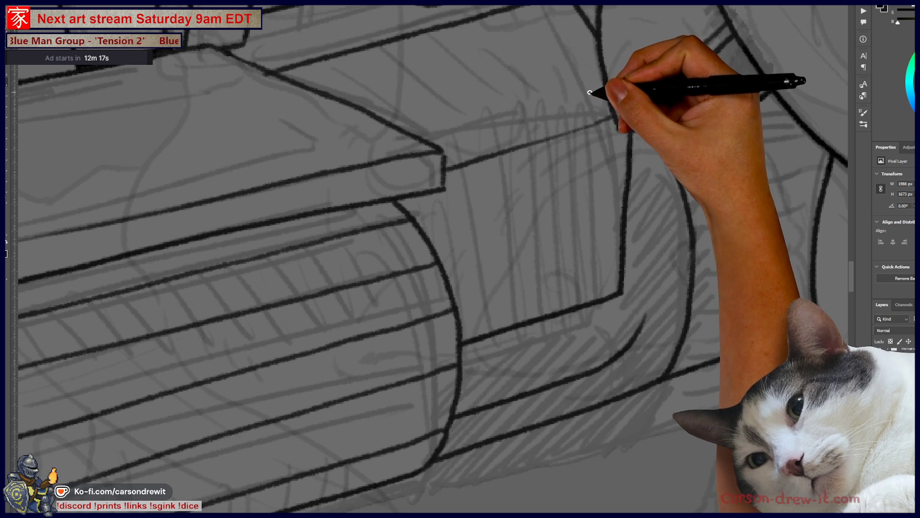
{"action": "left_click_drag", "start_coordinate": [637, 155], "coordinate": [654, 233]}
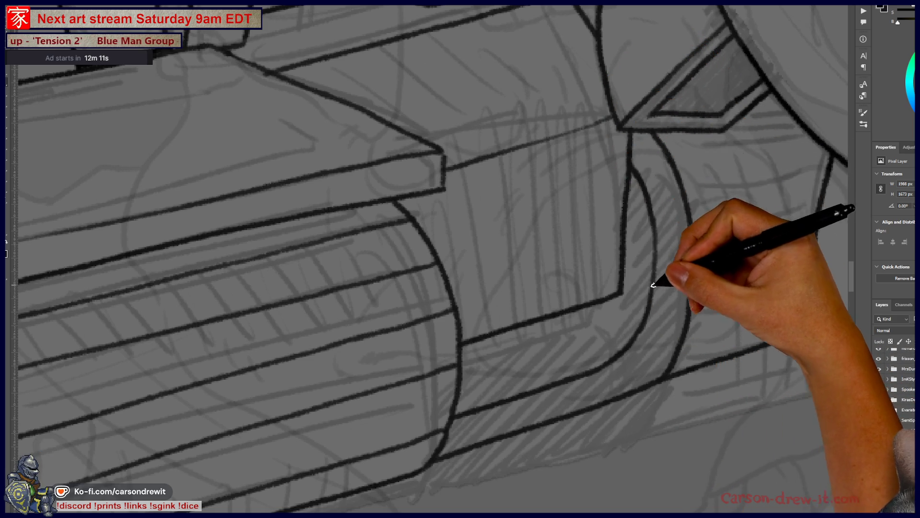
{"action": "scroll", "coordinate": [493, 432], "scroll_direction": "down", "scroll_amount": 3}
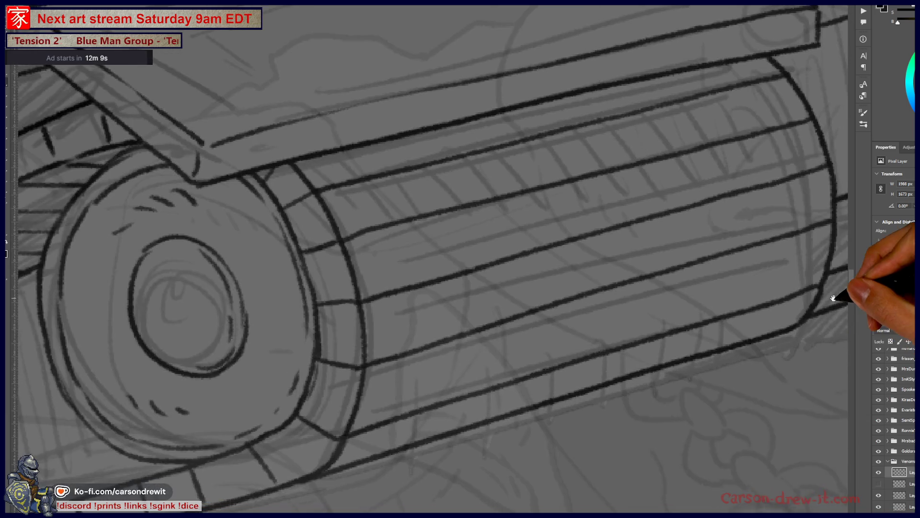
{"action": "scroll", "coordinate": [612, 390], "scroll_direction": "up", "scroll_amount": 3}
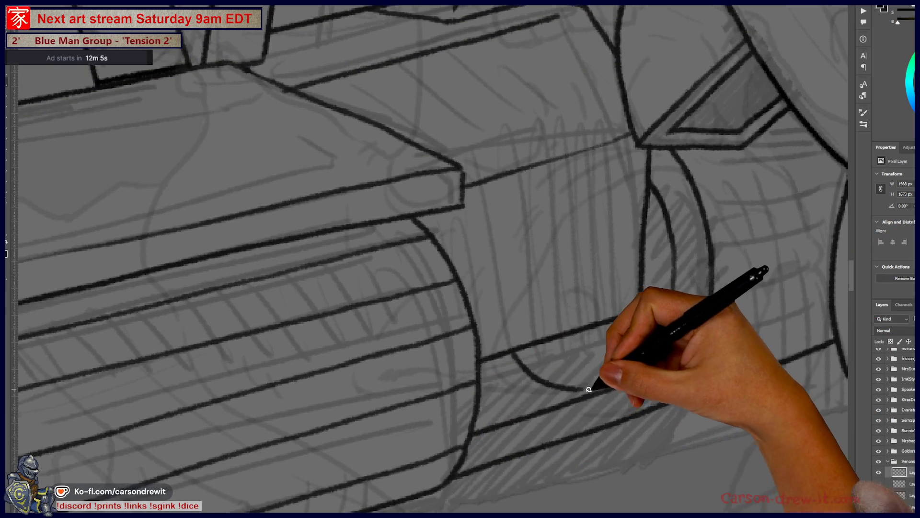
{"action": "left_click_drag", "start_coordinate": [513, 350], "coordinate": [597, 391]}
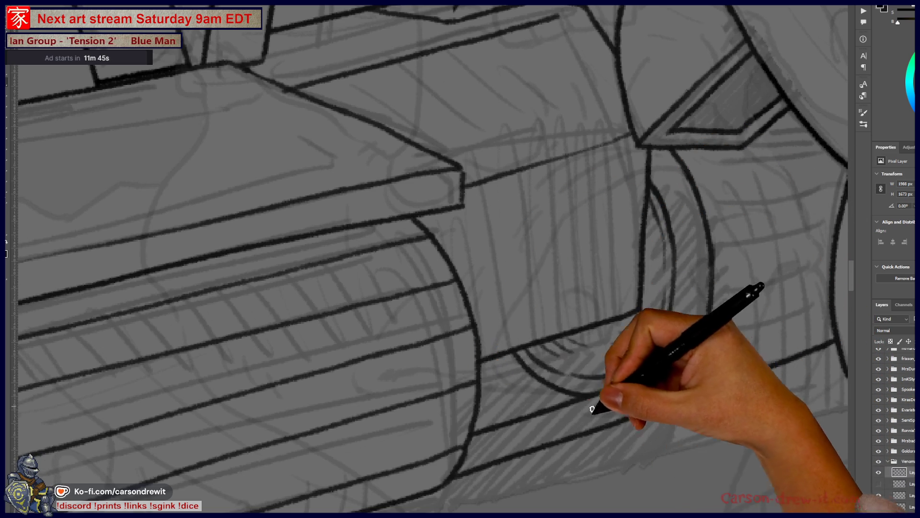
{"action": "key", "text": "ctrl+minus"}
{"action": "key", "text": "ctrl+minus"}
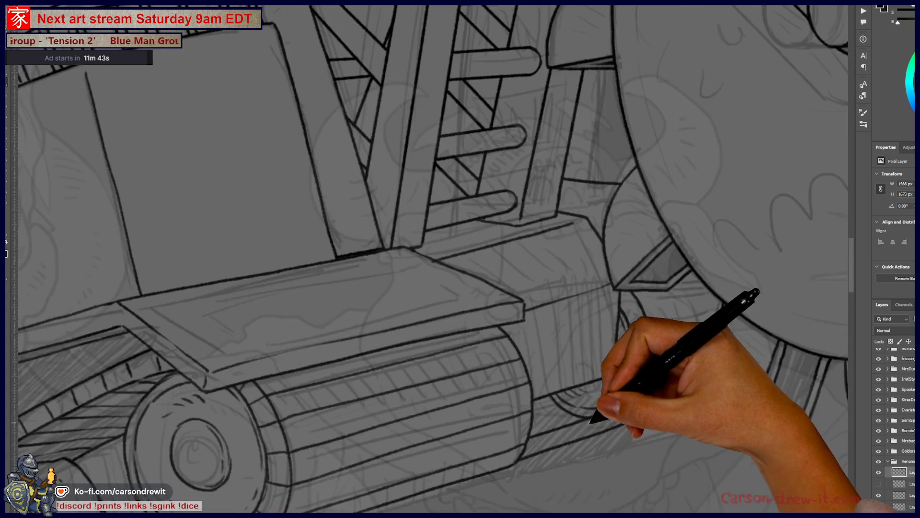
Draw short tread marks under the bottom edge and four segment lines around the inner wheel ring.
{"action": "key", "text": "ctrl+plus"}
{"action": "key", "text": "ctrl+plus"}
{"action": "key", "text": "ctrl+plus"}
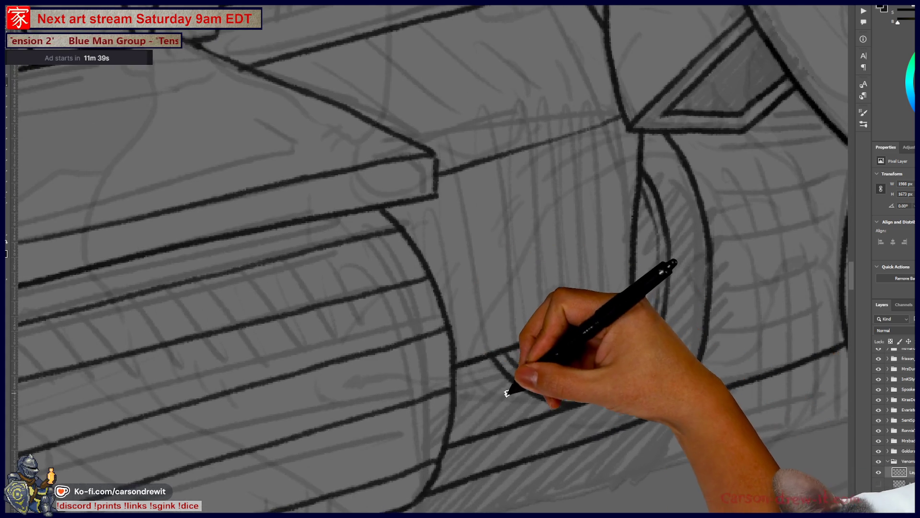
{"action": "left_click_drag", "start_coordinate": [566, 412], "coordinate": [539, 408]}
{"action": "left_click_drag", "start_coordinate": [435, 448], "coordinate": [442, 475]}
{"action": "left_click_drag", "start_coordinate": [491, 430], "coordinate": [499, 456]}
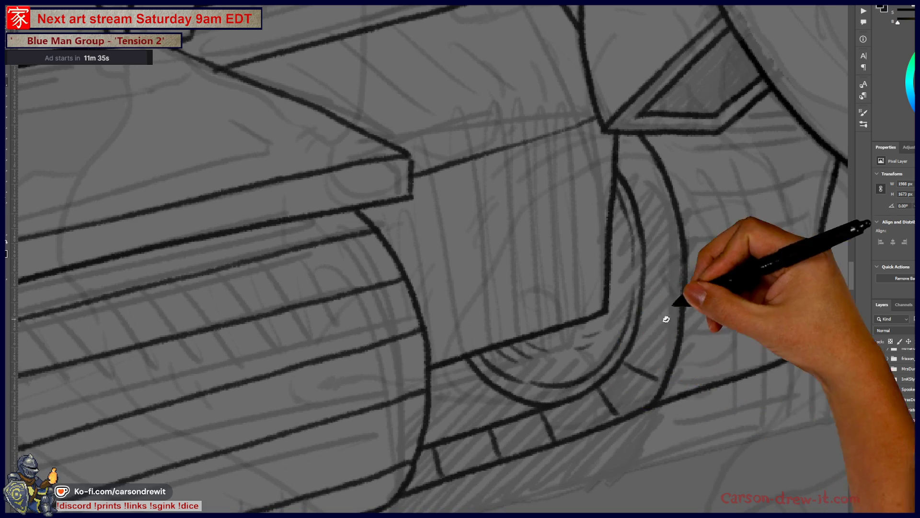
{"action": "left_click_drag", "start_coordinate": [641, 328], "coordinate": [676, 329]}
{"action": "left_click_drag", "start_coordinate": [646, 278], "coordinate": [676, 277]}
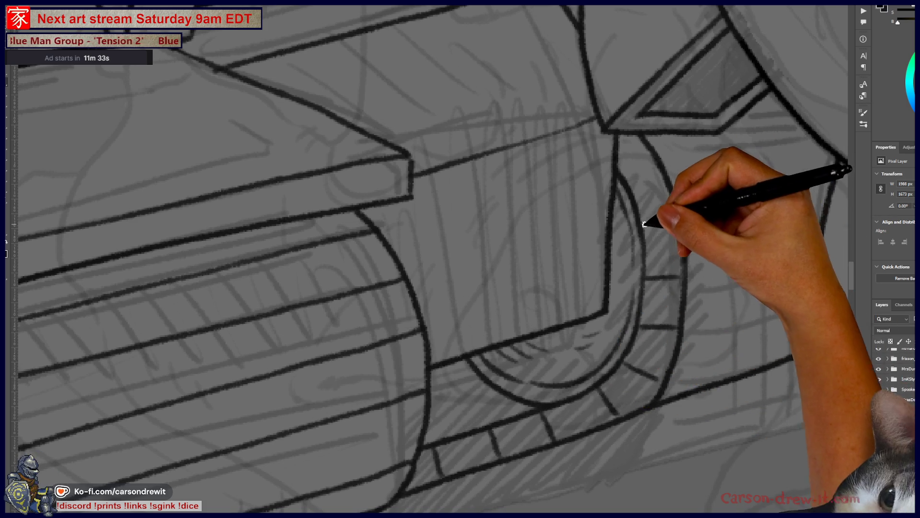
{"action": "left_click_drag", "start_coordinate": [644, 223], "coordinate": [666, 215]}
{"action": "left_click_drag", "start_coordinate": [626, 182], "coordinate": [655, 164]}
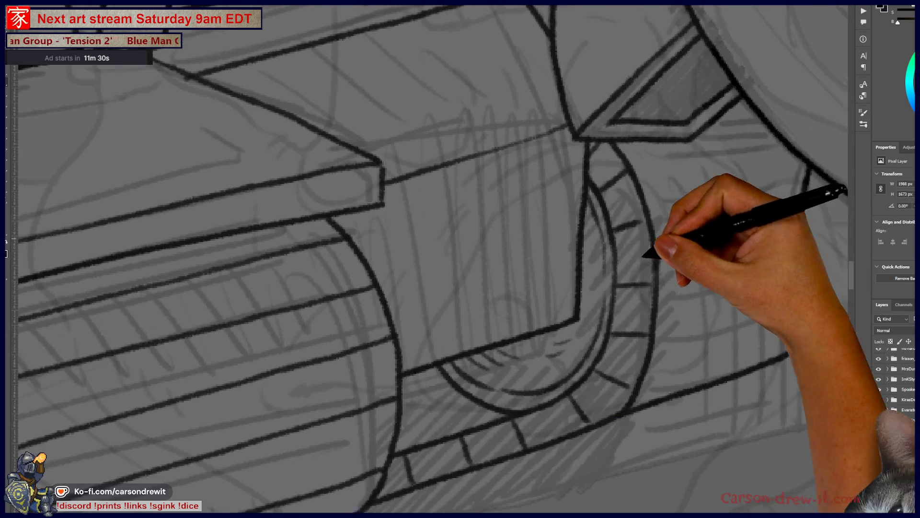
Ink two track lines rising right, a short line below the wheel curve and lines across the drum.
{"action": "left_click_drag", "start_coordinate": [647, 247], "coordinate": [544, 283]}
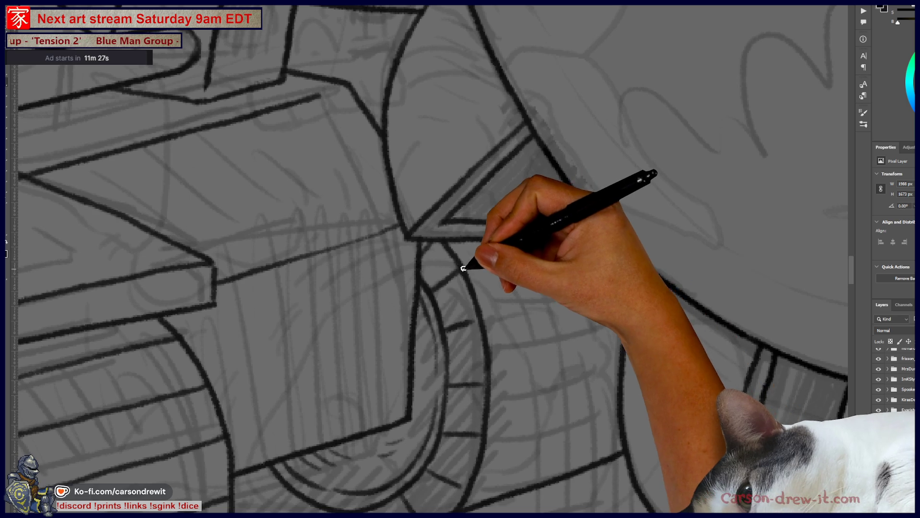
{"action": "left_click_drag", "start_coordinate": [465, 263], "coordinate": [595, 233]}
{"action": "left_click_drag", "start_coordinate": [483, 319], "coordinate": [633, 270]}
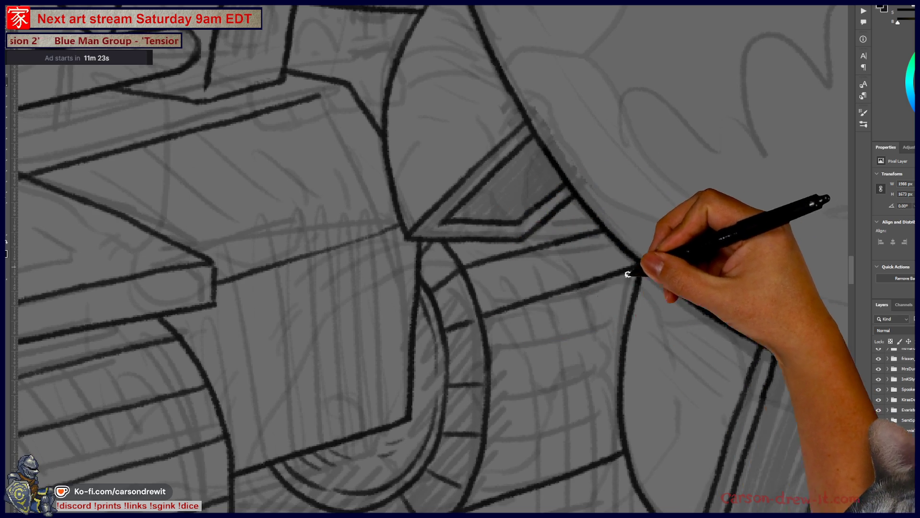
{"action": "left_click_drag", "start_coordinate": [640, 269], "coordinate": [623, 338]}
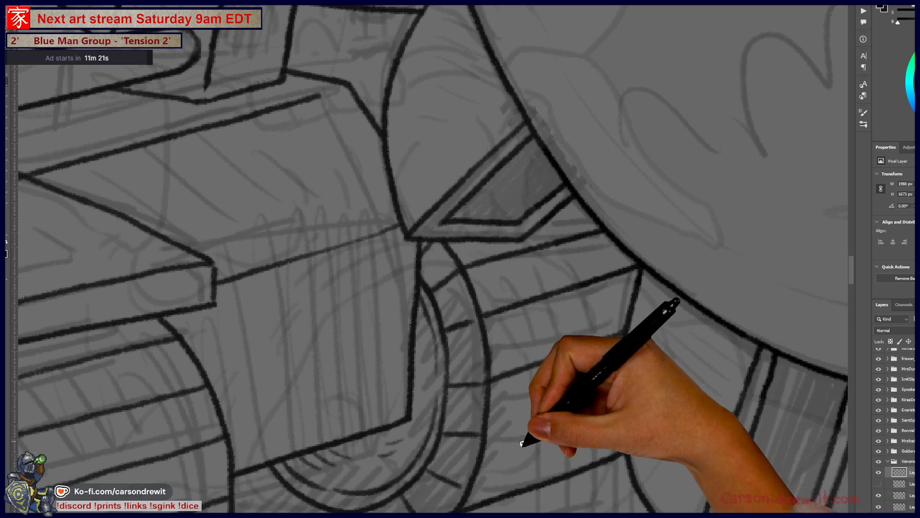
{"action": "left_click_drag", "start_coordinate": [483, 436], "coordinate": [603, 389]}
{"action": "left_click_drag", "start_coordinate": [473, 480], "coordinate": [612, 417]}
{"action": "left_click_drag", "start_coordinate": [467, 483], "coordinate": [591, 435]}
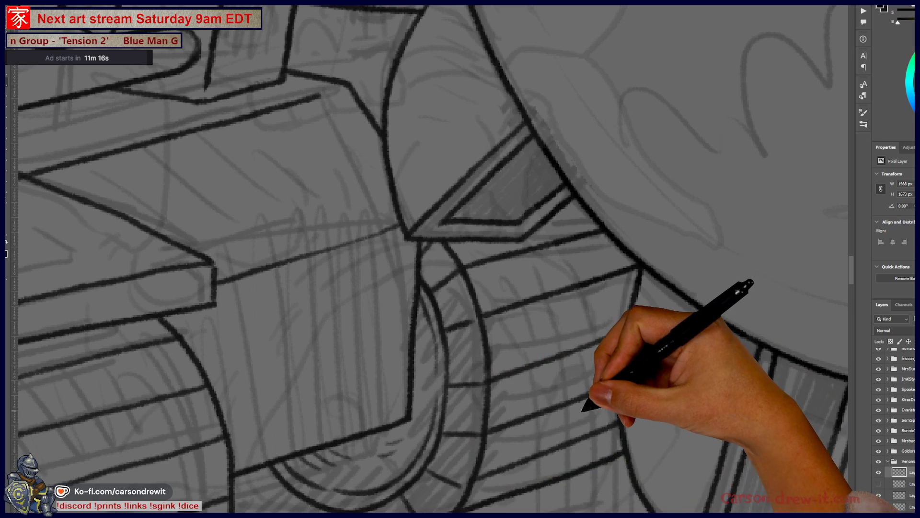
{"action": "scroll", "coordinate": [582, 411], "scroll_direction": "down", "scroll_amount": 4}
{"action": "scroll", "coordinate": [671, 442], "scroll_direction": "up", "scroll_amount": 2}
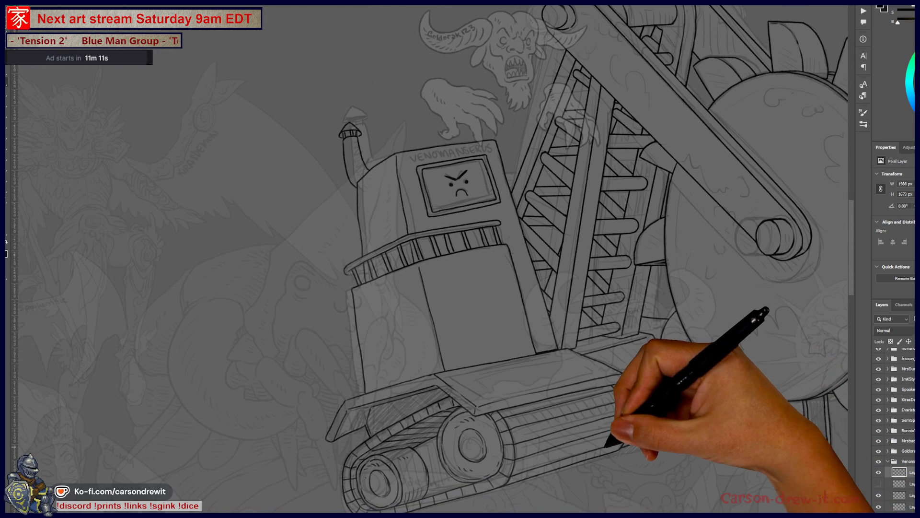
Draw a row of diagonal hatch strokes along the drum's top edge under the slab.
{"action": "scroll", "coordinate": [522, 445], "scroll_direction": "up", "scroll_amount": 5}
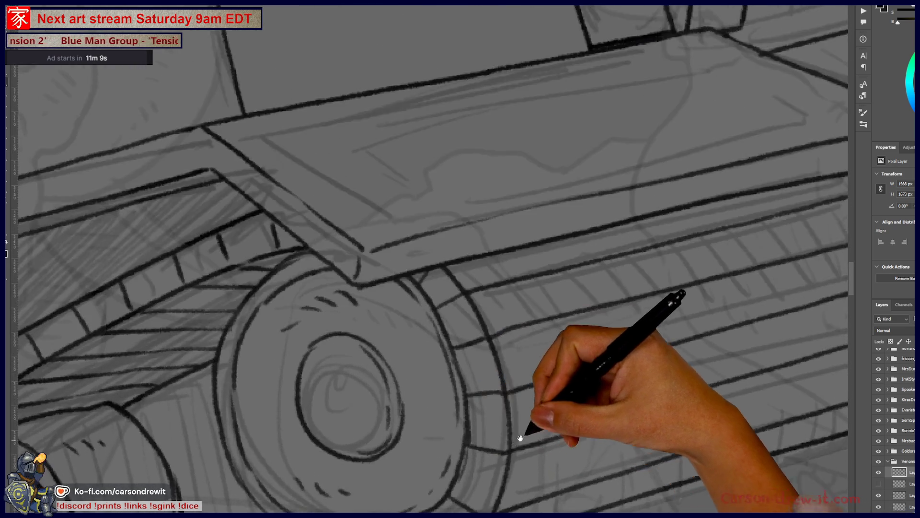
{"action": "scroll", "coordinate": [453, 499], "scroll_direction": "down", "scroll_amount": 2}
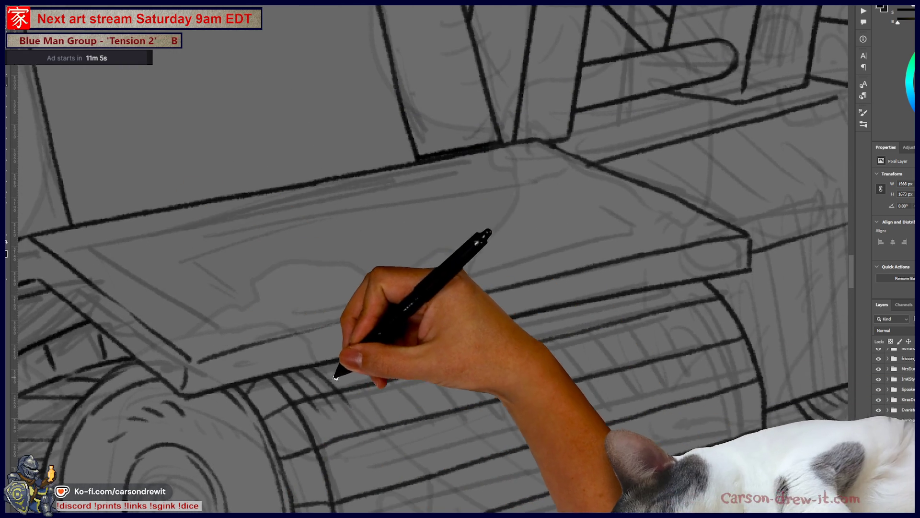
{"action": "mouse_move", "coordinate": [335, 359]}
{"action": "left_mouse_down"}
{"action": "mouse_move", "coordinate": [447, 384]}
{"action": "mouse_move", "coordinate": [526, 291]}
{"action": "mouse_move", "coordinate": [477, 323]}
{"action": "mouse_move", "coordinate": [524, 329]}
{"action": "mouse_move", "coordinate": [564, 355]}
{"action": "left_mouse_up"}
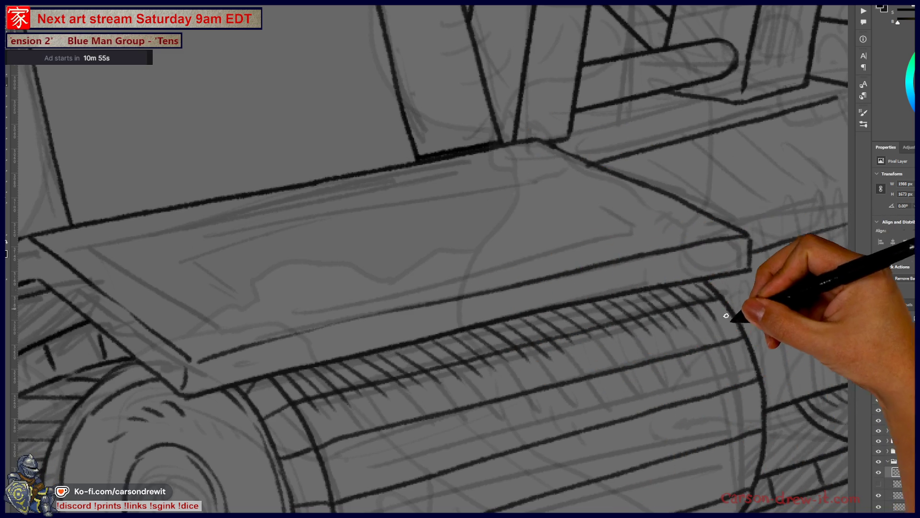
{"action": "left_click_drag", "start_coordinate": [730, 309], "coordinate": [422, 425]}
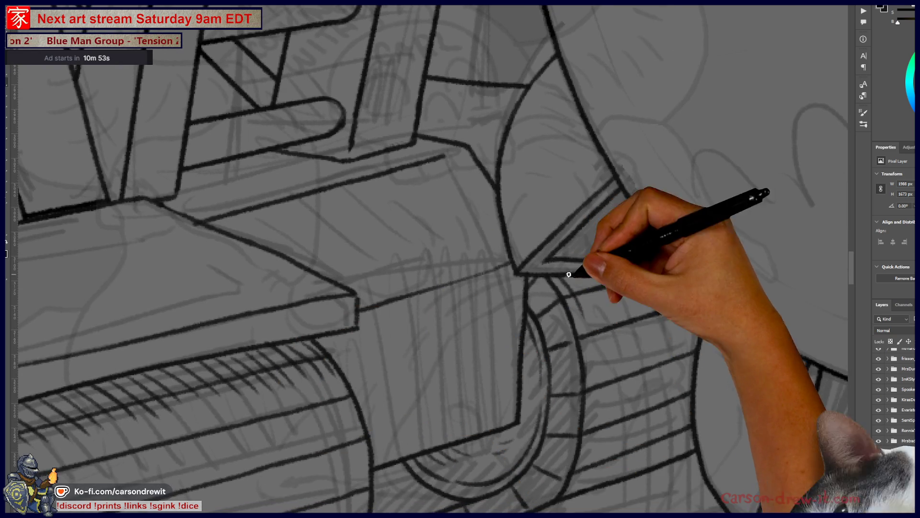
Continue the thick curved outline down-right toward the lower right of the tracks.
{"action": "mouse_move", "coordinate": [661, 242]}
{"action": "left_mouse_down"}
{"action": "mouse_move", "coordinate": [698, 288]}
{"action": "mouse_move", "coordinate": [763, 337]}
{"action": "left_mouse_up"}
{"action": "scroll", "coordinate": [762, 337], "scroll_direction": "down", "scroll_amount": 5}
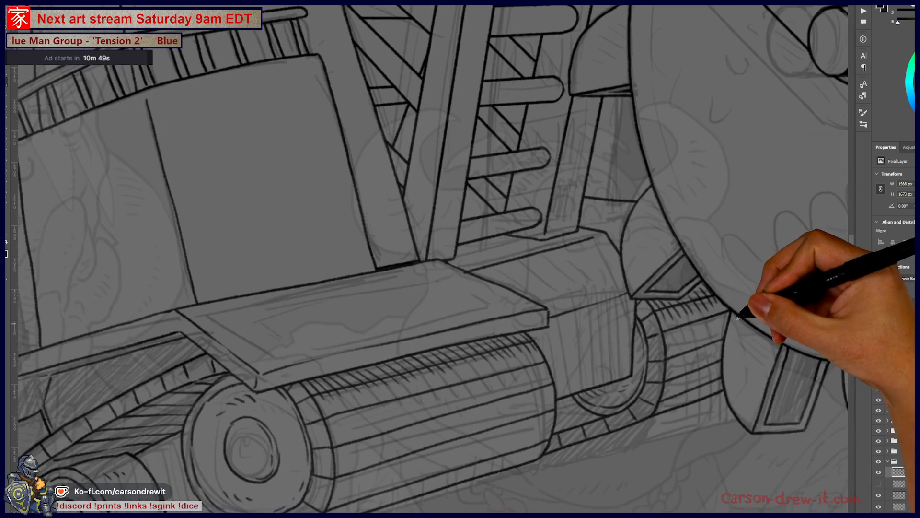
{"action": "scroll", "coordinate": [375, 264], "scroll_direction": "up", "scroll_amount": 1}
{"action": "scroll", "coordinate": [375, 263], "scroll_direction": "down", "scroll_amount": 6}
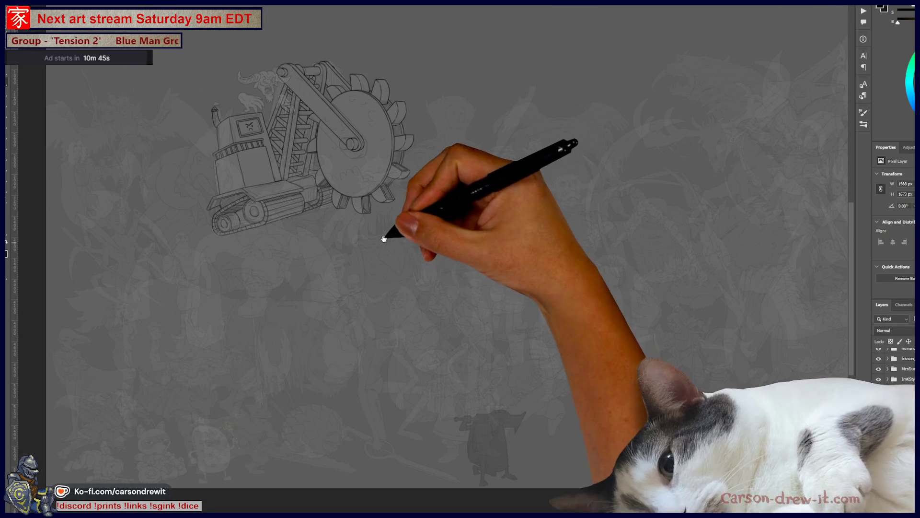
{"action": "scroll", "coordinate": [386, 233], "scroll_direction": "up", "scroll_amount": 6}
{"action": "scroll", "coordinate": [392, 236], "scroll_direction": "up", "scroll_amount": 4}
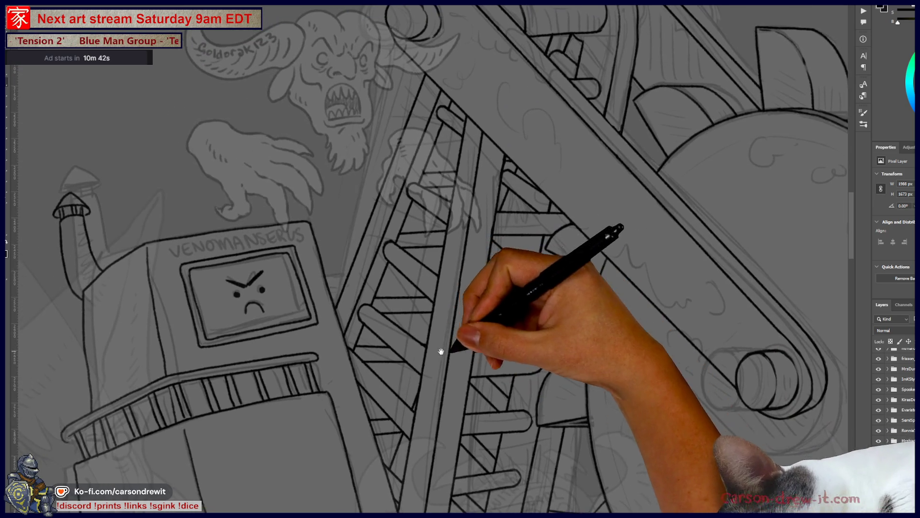
{"action": "left_click_drag", "start_coordinate": [442, 351], "coordinate": [595, 331]}
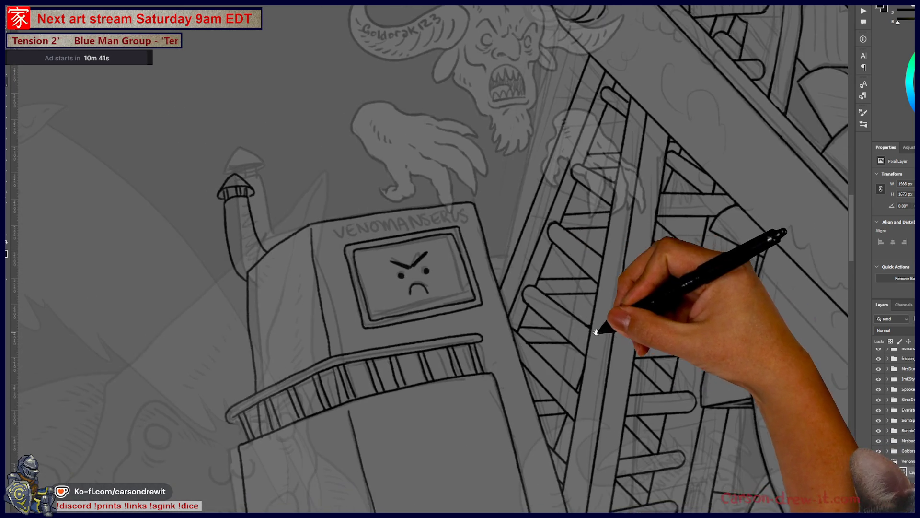
Hand-letter the VENOMANSERUS name above the face box, then zoom back out over the machine.
{"action": "scroll", "coordinate": [408, 297], "scroll_direction": "up", "scroll_amount": 6}
{"action": "mouse_move", "coordinate": [247, 181]}
{"action": "left_mouse_down"}
{"action": "mouse_move", "coordinate": [269, 180]}
{"action": "mouse_move", "coordinate": [279, 204]}
{"action": "mouse_move", "coordinate": [307, 183]}
{"action": "left_mouse_up"}
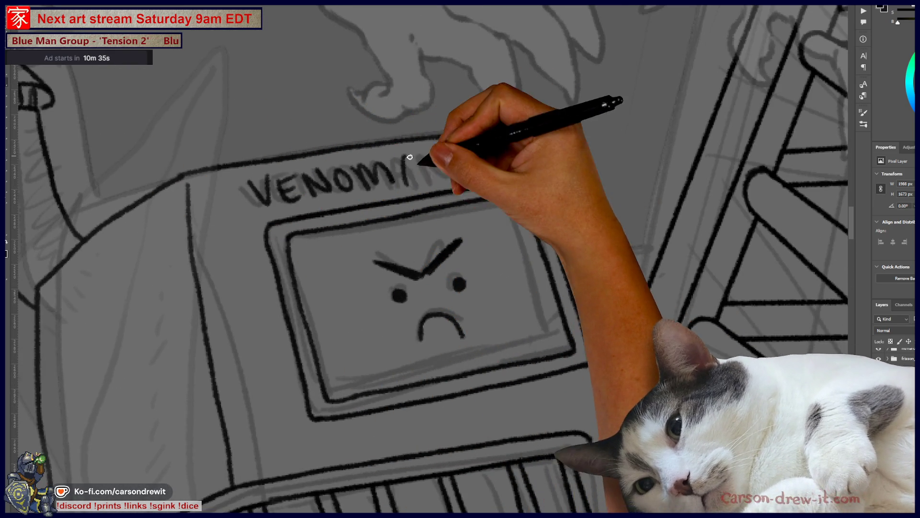
{"action": "mouse_move", "coordinate": [482, 158]}
{"action": "left_mouse_down"}
{"action": "mouse_move", "coordinate": [554, 139]}
{"action": "mouse_move", "coordinate": [557, 156]}
{"action": "left_mouse_up"}
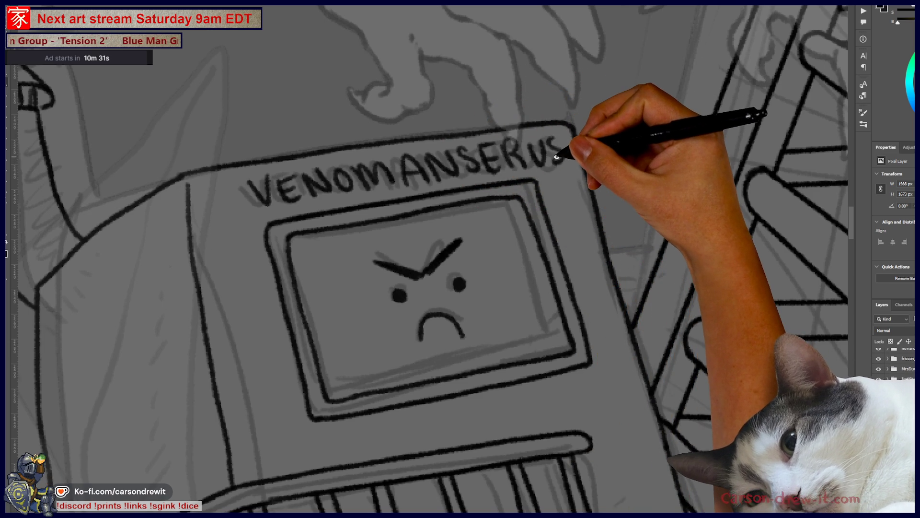
{"action": "scroll", "coordinate": [555, 152], "scroll_direction": "down", "scroll_amount": 5}
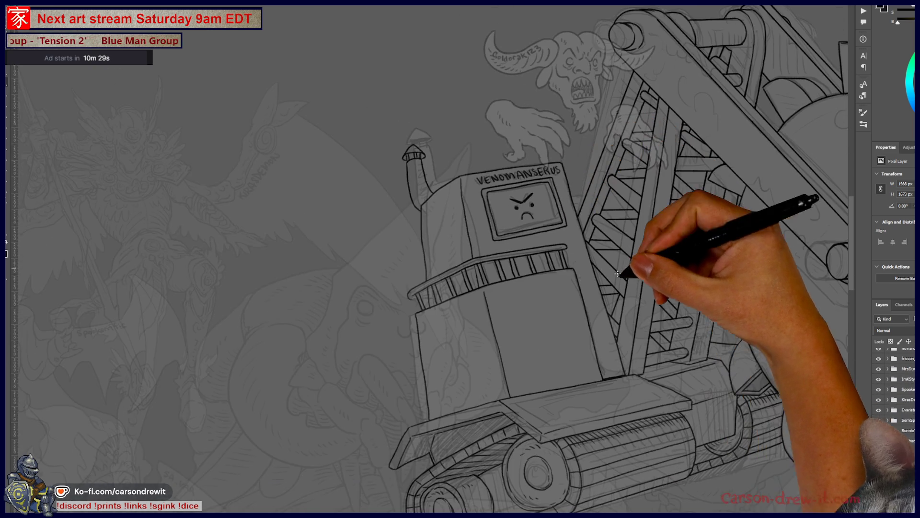
Ink short hatch strokes and cloud-like texture along the diagonal arm.
{"action": "scroll", "coordinate": [433, 247], "scroll_direction": "down", "scroll_amount": 2}
{"action": "scroll", "coordinate": [539, 287], "scroll_direction": "up", "scroll_amount": 6}
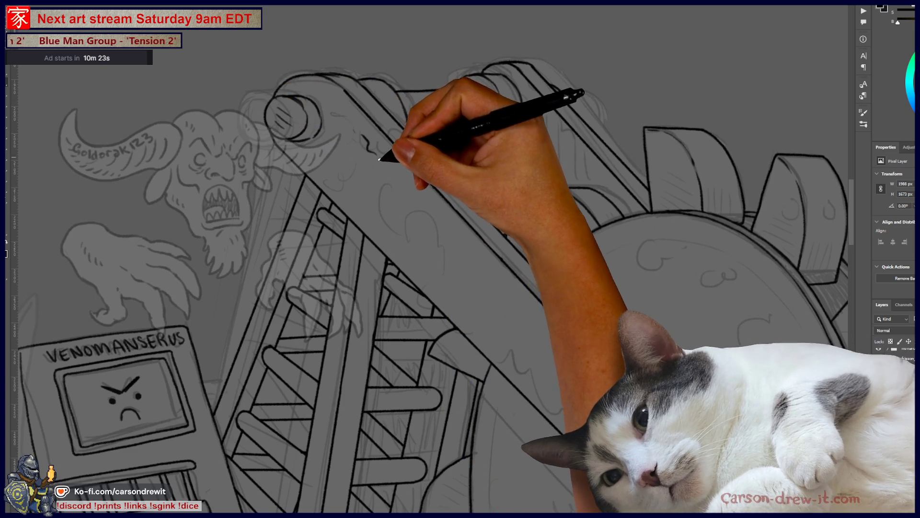
{"action": "left_click_drag", "start_coordinate": [394, 193], "coordinate": [398, 201]}
{"action": "left_click_drag", "start_coordinate": [406, 204], "coordinate": [419, 215]}
{"action": "mouse_move", "coordinate": [447, 246]}
{"action": "left_mouse_down"}
{"action": "mouse_move", "coordinate": [485, 267]}
{"action": "mouse_move", "coordinate": [489, 316]}
{"action": "mouse_move", "coordinate": [518, 322]}
{"action": "mouse_move", "coordinate": [537, 372]}
{"action": "mouse_move", "coordinate": [550, 355]}
{"action": "left_mouse_up"}
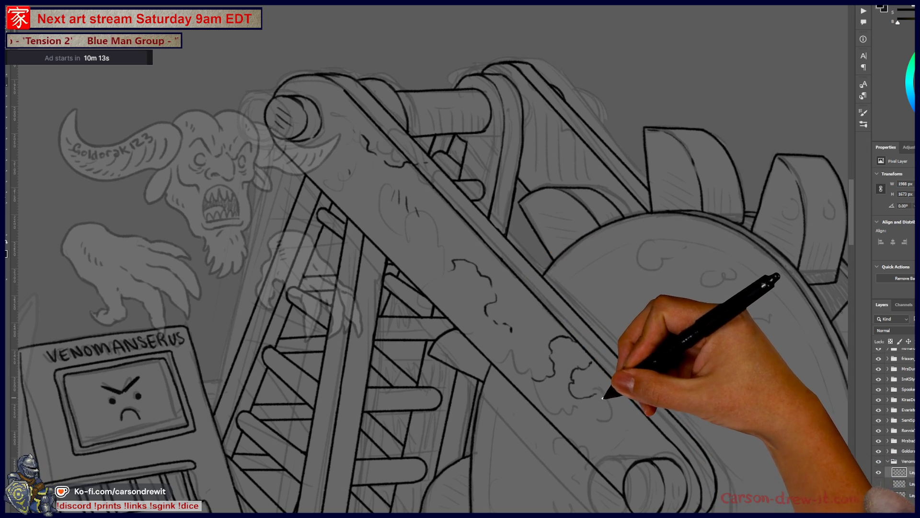
Move down to the arm's lower end and start a wavy cloud edge on the wheel.
{"action": "left_click_drag", "start_coordinate": [600, 444], "coordinate": [565, 415]}
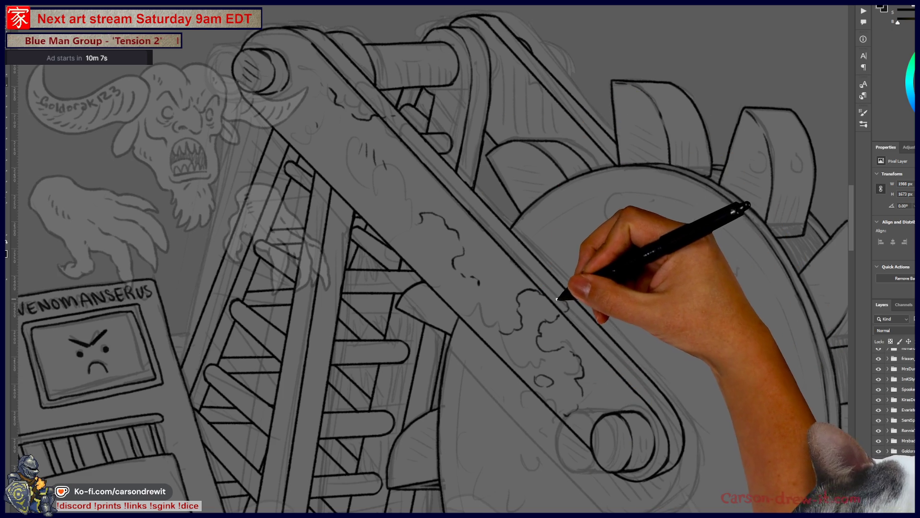
{"action": "left_click_drag", "start_coordinate": [598, 367], "coordinate": [538, 427]}
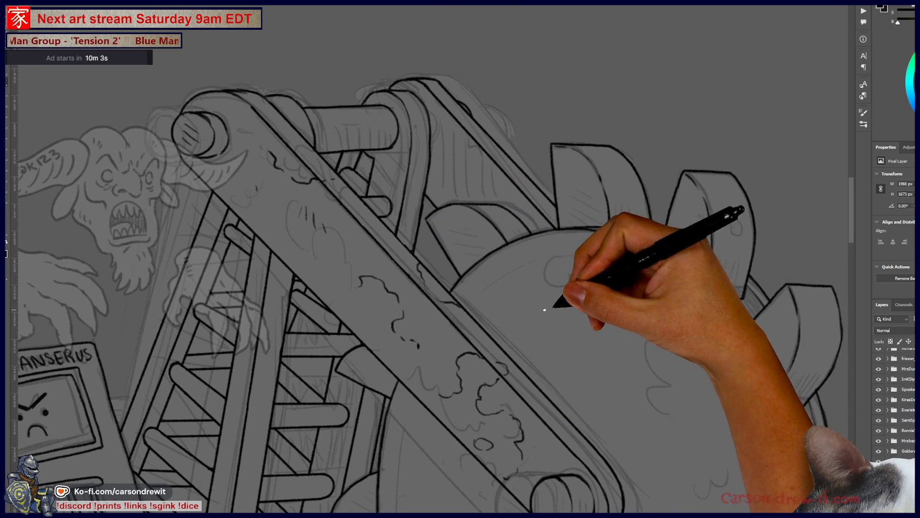
{"action": "left_click_drag", "start_coordinate": [558, 260], "coordinate": [552, 235]}
{"action": "left_click_drag", "start_coordinate": [608, 289], "coordinate": [678, 296]}
Extend the cloud outline rightward and across the wheel face.
{"action": "mouse_move", "coordinate": [680, 327]}
{"action": "left_mouse_down"}
{"action": "mouse_move", "coordinate": [581, 272]}
{"action": "mouse_move", "coordinate": [539, 268]}
{"action": "mouse_move", "coordinate": [566, 267]}
{"action": "left_mouse_up"}
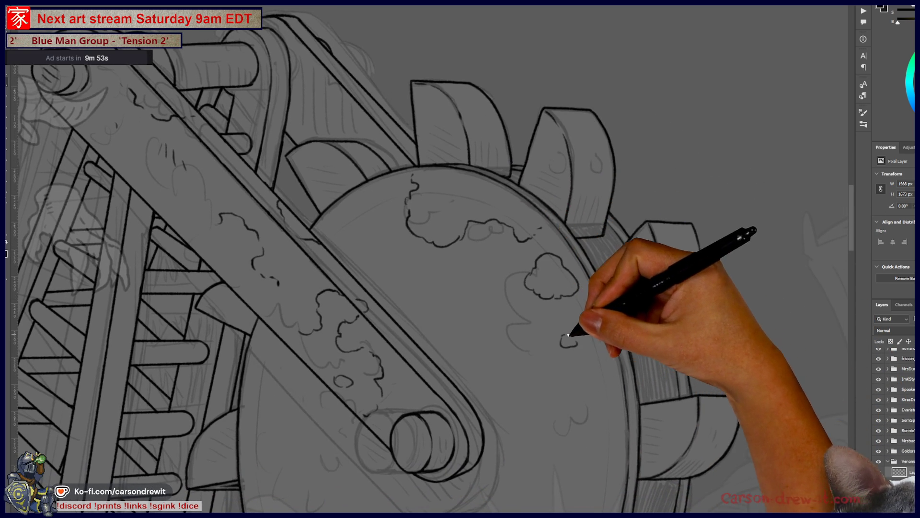
{"action": "mouse_move", "coordinate": [569, 431]}
{"action": "left_mouse_down"}
{"action": "mouse_move", "coordinate": [545, 345]}
{"action": "mouse_move", "coordinate": [509, 318]}
{"action": "left_mouse_up"}
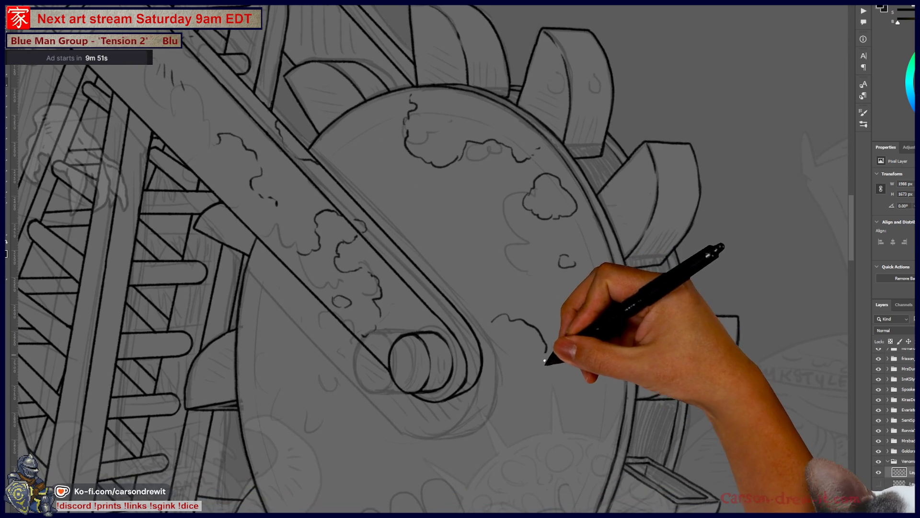
{"action": "mouse_move", "coordinate": [545, 354]}
{"action": "left_mouse_down"}
{"action": "mouse_move", "coordinate": [549, 369]}
{"action": "mouse_move", "coordinate": [563, 371]}
{"action": "mouse_move", "coordinate": [573, 357]}
{"action": "left_mouse_up"}
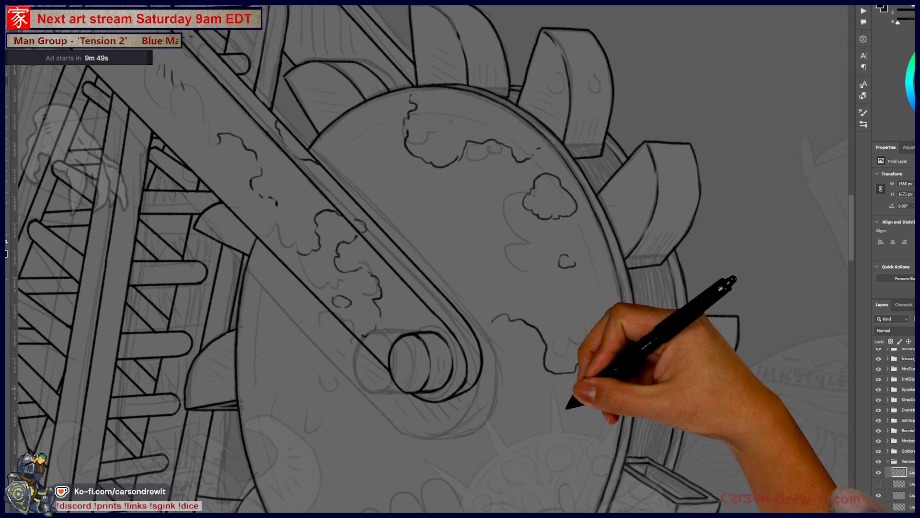
{"action": "left_click_drag", "start_coordinate": [567, 407], "coordinate": [657, 360]}
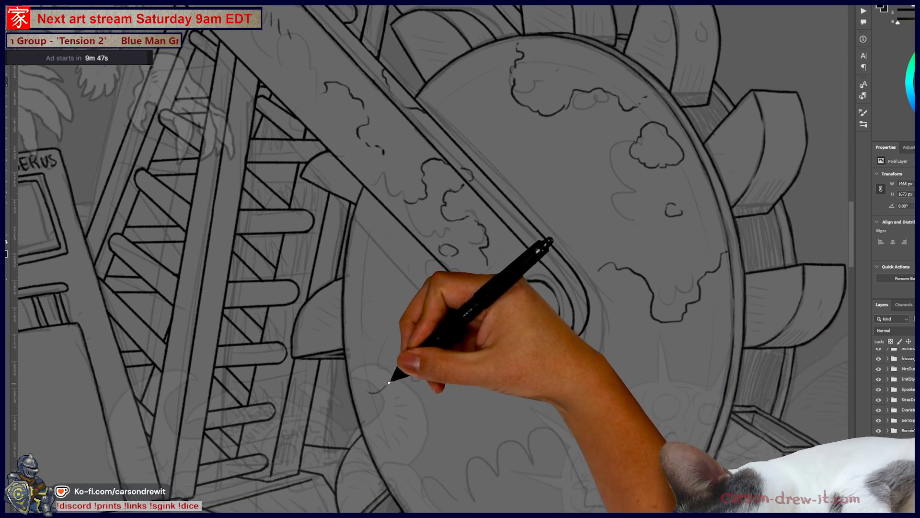
{"action": "left_click_drag", "start_coordinate": [388, 382], "coordinate": [431, 360]}
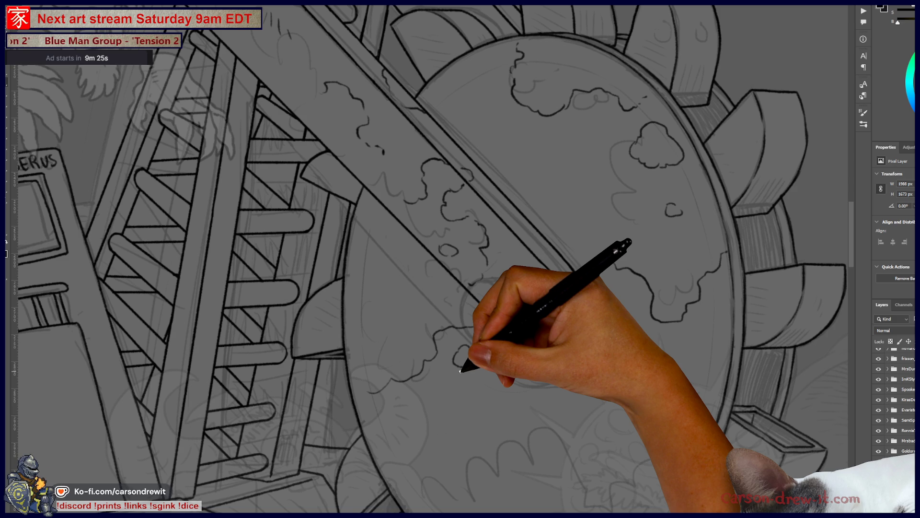
Add a cloud curl and scalloped cloud edges across the lower wheel, reaching toward the upper teeth.
{"action": "left_click_drag", "start_coordinate": [417, 357], "coordinate": [412, 351]}
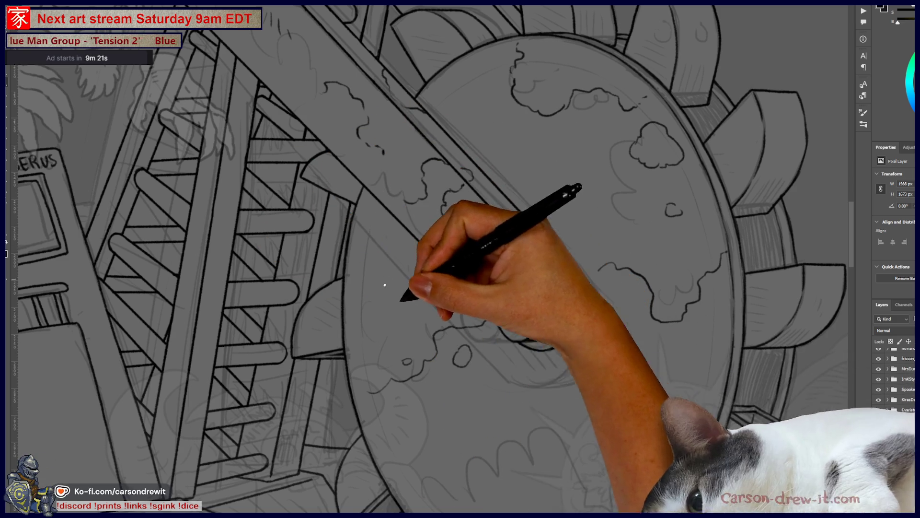
{"action": "scroll", "coordinate": [432, 288], "scroll_direction": "down", "scroll_amount": 3}
{"action": "mouse_move", "coordinate": [403, 339]}
{"action": "left_mouse_down"}
{"action": "mouse_move", "coordinate": [485, 359]}
{"action": "mouse_move", "coordinate": [518, 341]}
{"action": "left_mouse_up"}
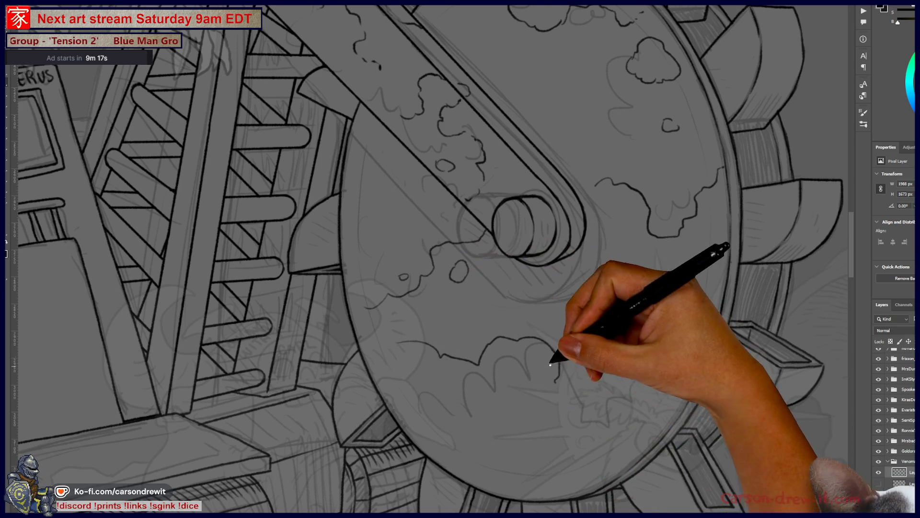
{"action": "mouse_move", "coordinate": [411, 350]}
{"action": "left_mouse_down"}
{"action": "mouse_move", "coordinate": [441, 348]}
{"action": "mouse_move", "coordinate": [508, 292]}
{"action": "mouse_move", "coordinate": [559, 281]}
{"action": "mouse_move", "coordinate": [612, 362]}
{"action": "mouse_move", "coordinate": [637, 370]}
{"action": "mouse_move", "coordinate": [694, 344]}
{"action": "left_mouse_up"}
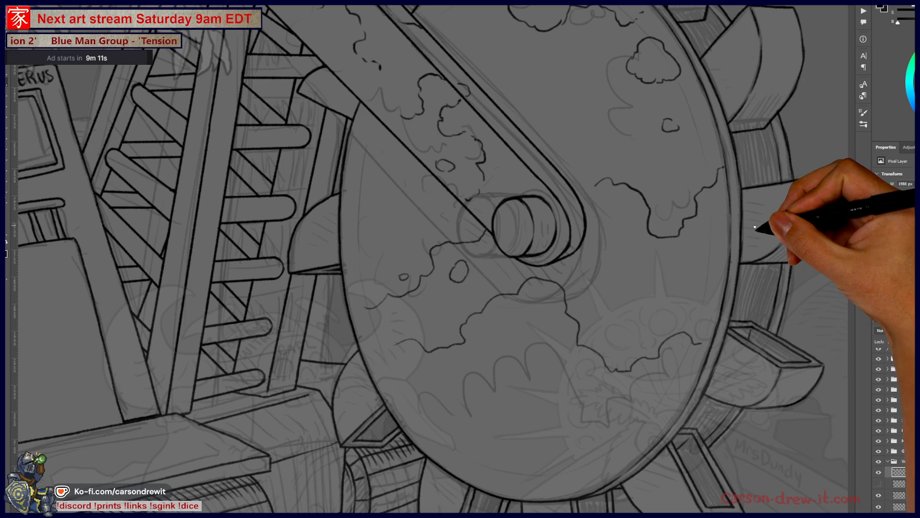
{"action": "left_click_drag", "start_coordinate": [762, 225], "coordinate": [610, 410]}
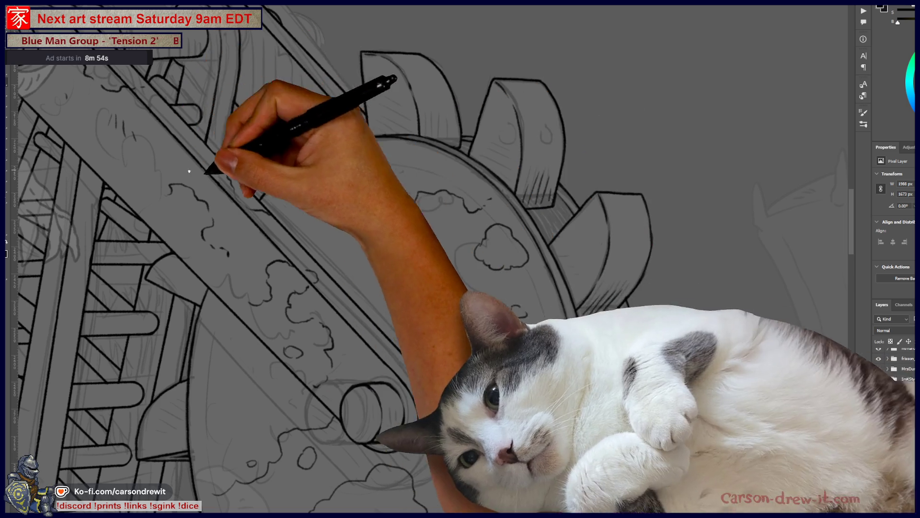
{"action": "mouse_move", "coordinate": [213, 164]}
{"action": "left_mouse_down"}
{"action": "mouse_move", "coordinate": [447, 248]}
{"action": "mouse_move", "coordinate": [455, 201]}
{"action": "left_mouse_up"}
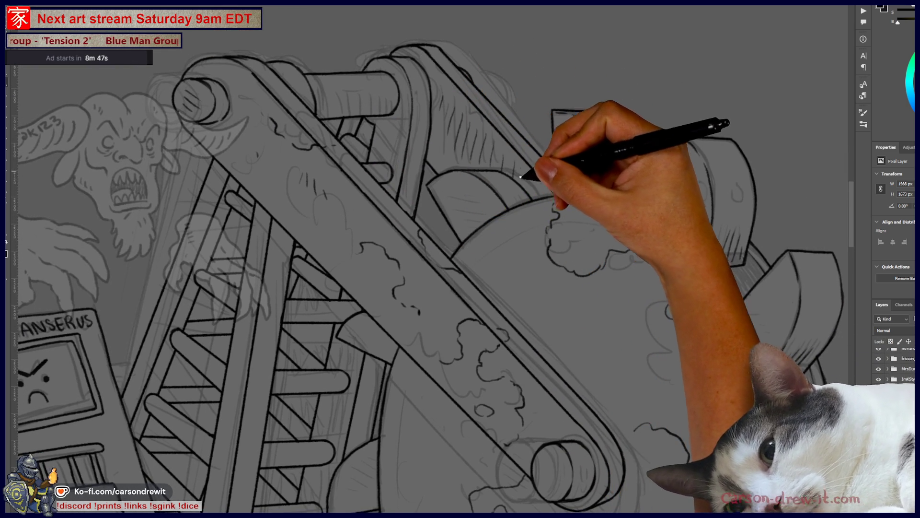
Ink cloud outlines across the top of the wheel.
{"action": "left_click_drag", "start_coordinate": [512, 221], "coordinate": [650, 278]}
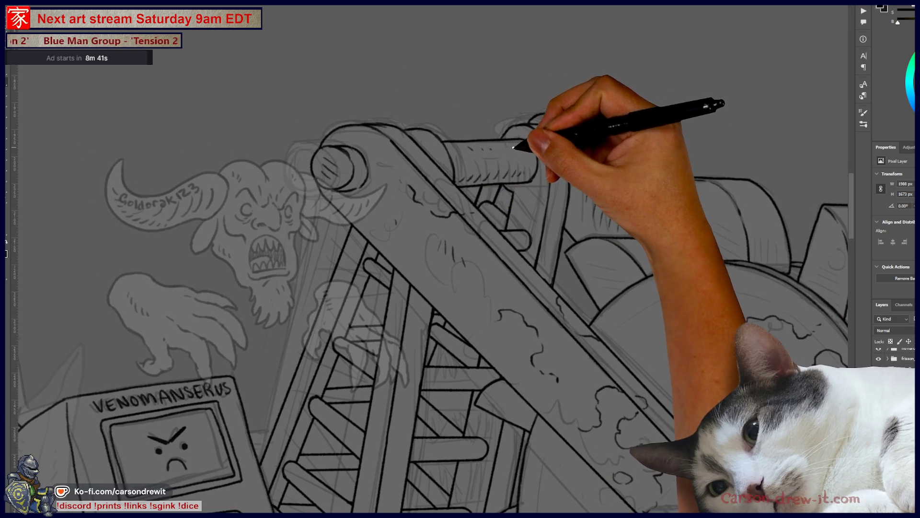
{"action": "mouse_move", "coordinate": [622, 195]}
{"action": "left_mouse_down"}
{"action": "mouse_move", "coordinate": [595, 288]}
{"action": "mouse_move", "coordinate": [467, 128]}
{"action": "left_mouse_up"}
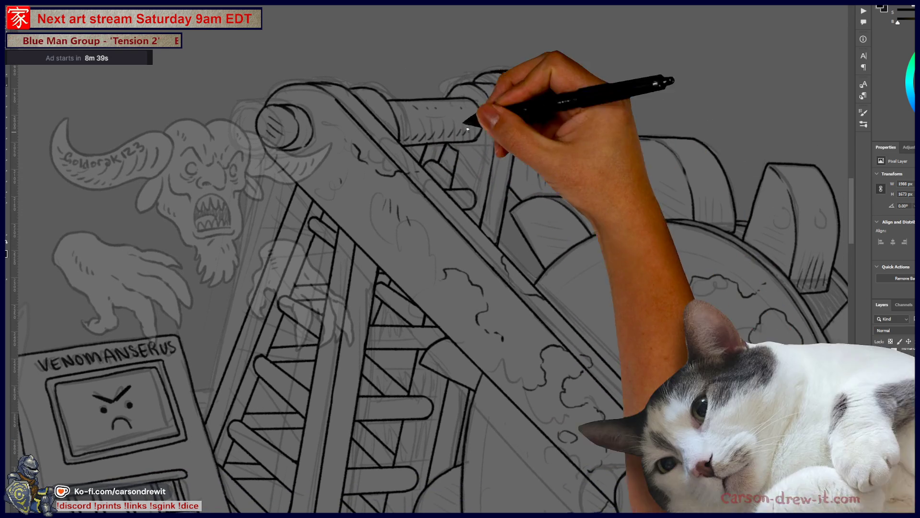
{"action": "mouse_move", "coordinate": [570, 229]}
{"action": "left_mouse_down"}
{"action": "mouse_move", "coordinate": [555, 237]}
{"action": "mouse_move", "coordinate": [617, 119]}
{"action": "left_mouse_up"}
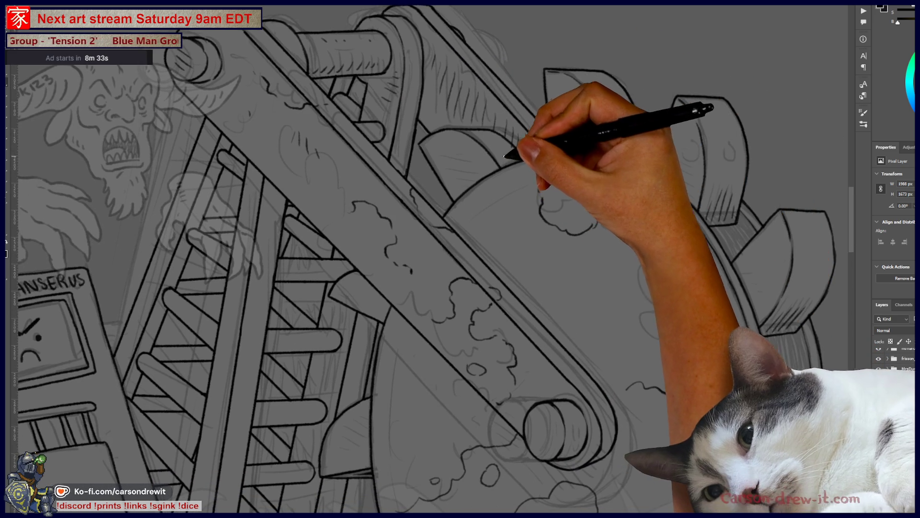
{"action": "left_click_drag", "start_coordinate": [708, 323], "coordinate": [699, 336]}
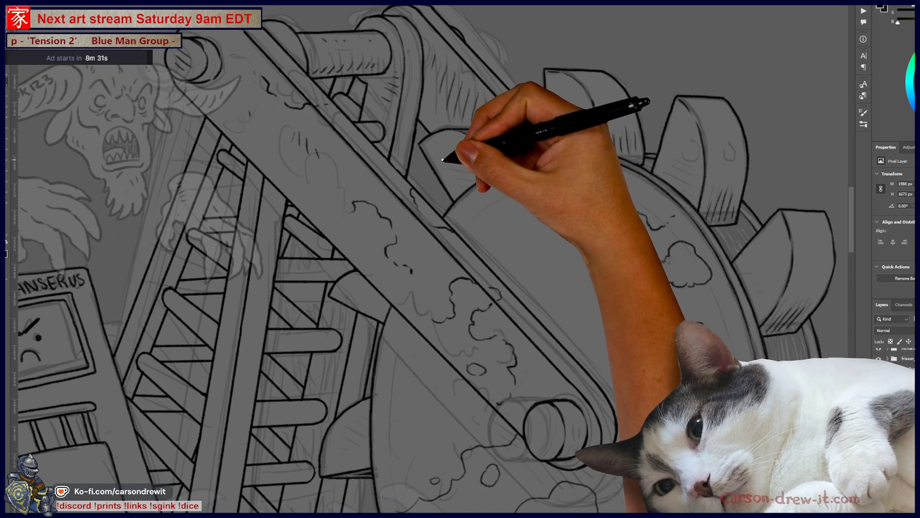
{"action": "left_click_drag", "start_coordinate": [626, 385], "coordinate": [666, 394]}
{"action": "mouse_move", "coordinate": [547, 166]}
{"action": "left_mouse_down"}
{"action": "mouse_move", "coordinate": [544, 211]}
{"action": "mouse_move", "coordinate": [676, 216]}
{"action": "left_mouse_up"}
Hatch shading onto the upper and lower-right gear teeth.
{"action": "mouse_move", "coordinate": [582, 99]}
{"action": "left_mouse_down"}
{"action": "mouse_move", "coordinate": [576, 92]}
{"action": "mouse_move", "coordinate": [601, 123]}
{"action": "mouse_move", "coordinate": [688, 128]}
{"action": "mouse_move", "coordinate": [679, 128]}
{"action": "mouse_move", "coordinate": [693, 140]}
{"action": "mouse_move", "coordinate": [688, 164]}
{"action": "left_mouse_up"}
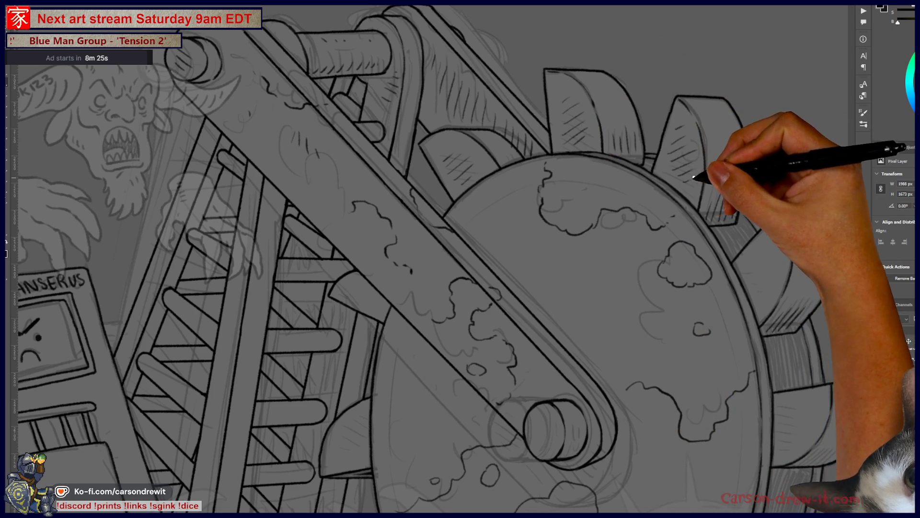
{"action": "left_click_drag", "start_coordinate": [748, 272], "coordinate": [759, 273]}
{"action": "mouse_move", "coordinate": [751, 283]}
{"action": "left_mouse_down"}
{"action": "mouse_move", "coordinate": [767, 280]}
{"action": "mouse_move", "coordinate": [780, 251]}
{"action": "mouse_move", "coordinate": [764, 218]}
{"action": "left_mouse_up"}
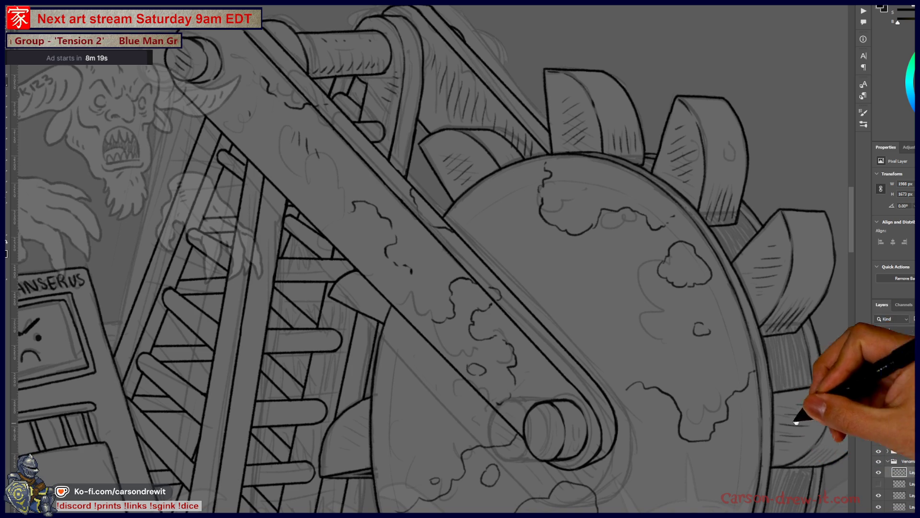
Work over the wheel's lower teeth, axle cylinder and lower disc, adding small cloud-shaped grime patches.
{"action": "left_click_drag", "start_coordinate": [796, 422], "coordinate": [616, 290]}
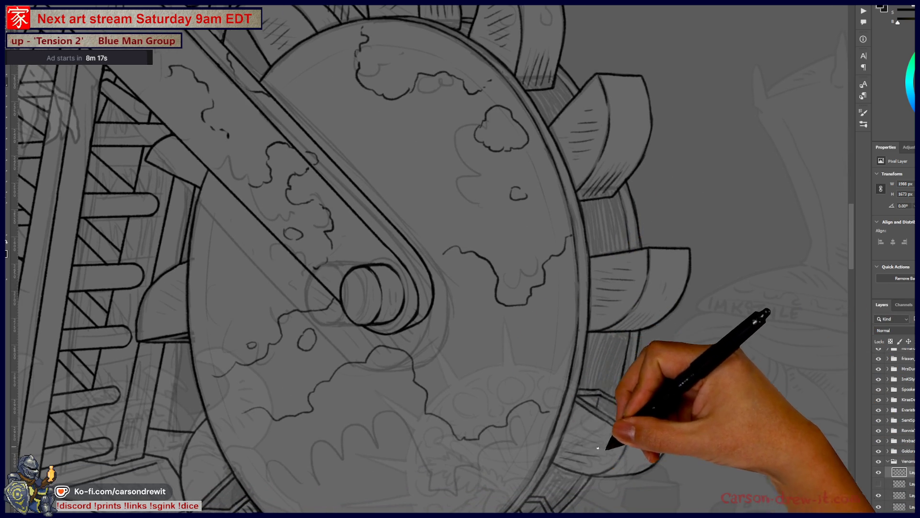
{"action": "mouse_move", "coordinate": [590, 417]}
{"action": "left_mouse_down"}
{"action": "mouse_move", "coordinate": [702, 359]}
{"action": "mouse_move", "coordinate": [779, 340]}
{"action": "left_mouse_up"}
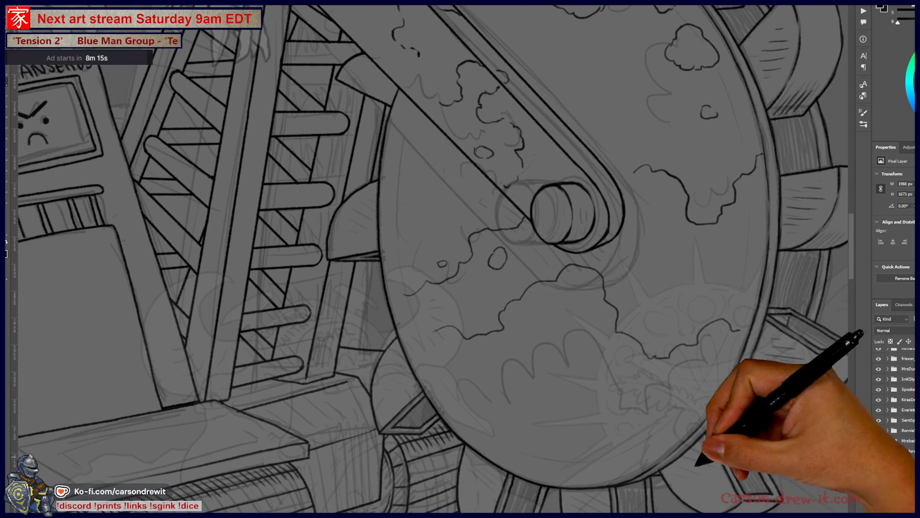
{"action": "left_click_drag", "start_coordinate": [700, 449], "coordinate": [662, 401]}
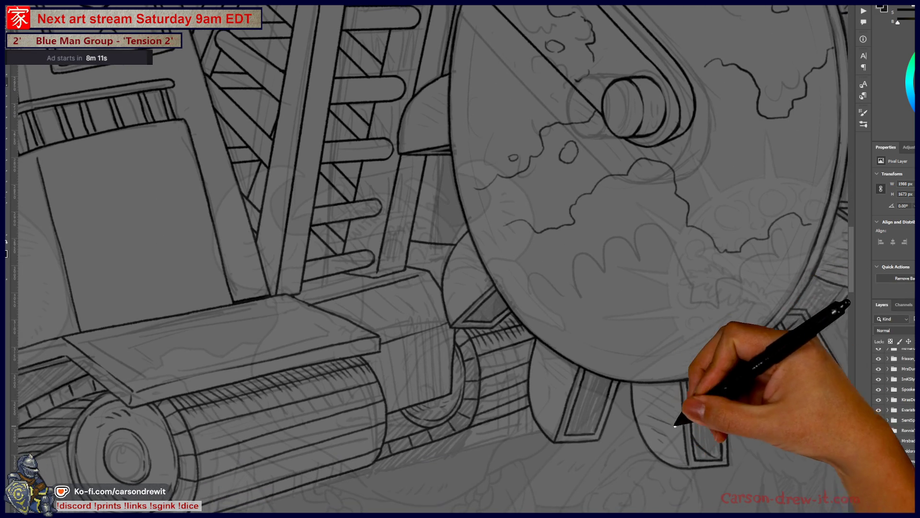
{"action": "left_click_drag", "start_coordinate": [627, 362], "coordinate": [538, 391]}
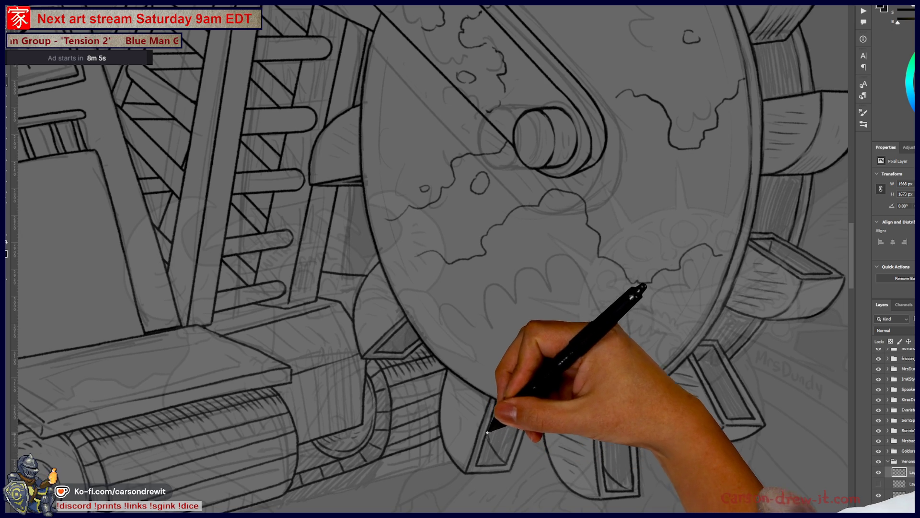
{"action": "mouse_move", "coordinate": [555, 402]}
{"action": "left_mouse_down"}
{"action": "mouse_move", "coordinate": [608, 382]}
{"action": "mouse_move", "coordinate": [570, 407]}
{"action": "left_mouse_up"}
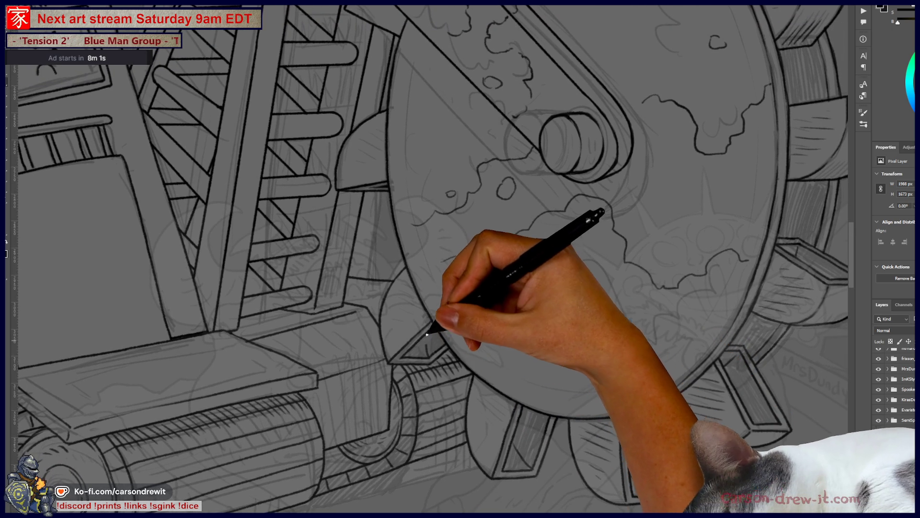
{"action": "mouse_move", "coordinate": [423, 330]}
{"action": "left_mouse_down"}
{"action": "mouse_move", "coordinate": [436, 255]}
{"action": "mouse_move", "coordinate": [464, 274]}
{"action": "mouse_move", "coordinate": [476, 431]}
{"action": "mouse_move", "coordinate": [503, 377]}
{"action": "mouse_move", "coordinate": [318, 366]}
{"action": "mouse_move", "coordinate": [370, 329]}
{"action": "left_mouse_up"}
{"action": "left_click_drag", "start_coordinate": [277, 199], "coordinate": [349, 247]}
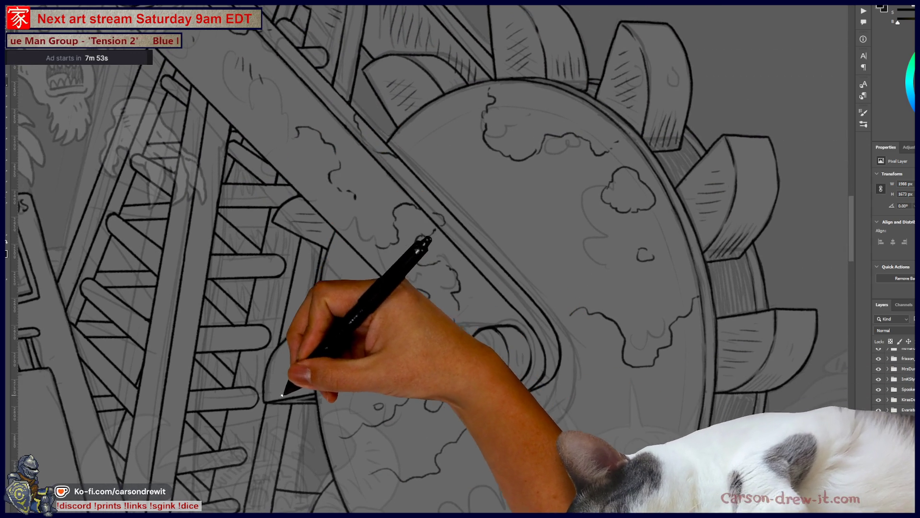
{"action": "left_click_drag", "start_coordinate": [343, 366], "coordinate": [360, 237]}
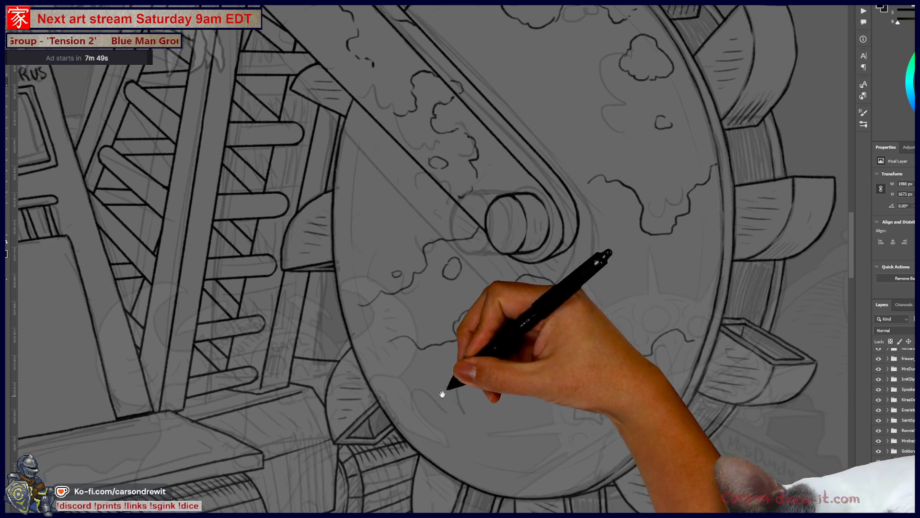
{"action": "left_click_drag", "start_coordinate": [442, 394], "coordinate": [373, 332]}
{"action": "mouse_move", "coordinate": [518, 371]}
{"action": "left_mouse_down"}
{"action": "mouse_move", "coordinate": [512, 467]}
{"action": "mouse_move", "coordinate": [455, 468]}
{"action": "left_mouse_up"}
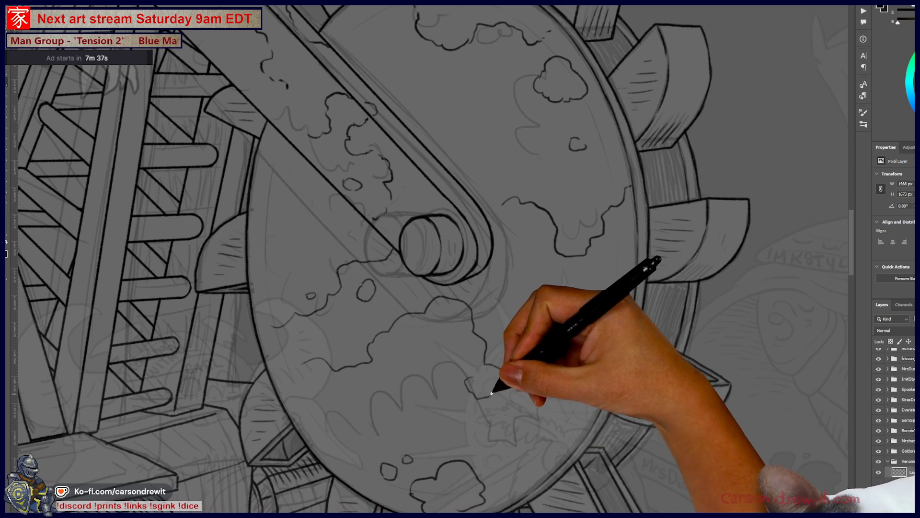
{"action": "left_click_drag", "start_coordinate": [488, 445], "coordinate": [503, 396]}
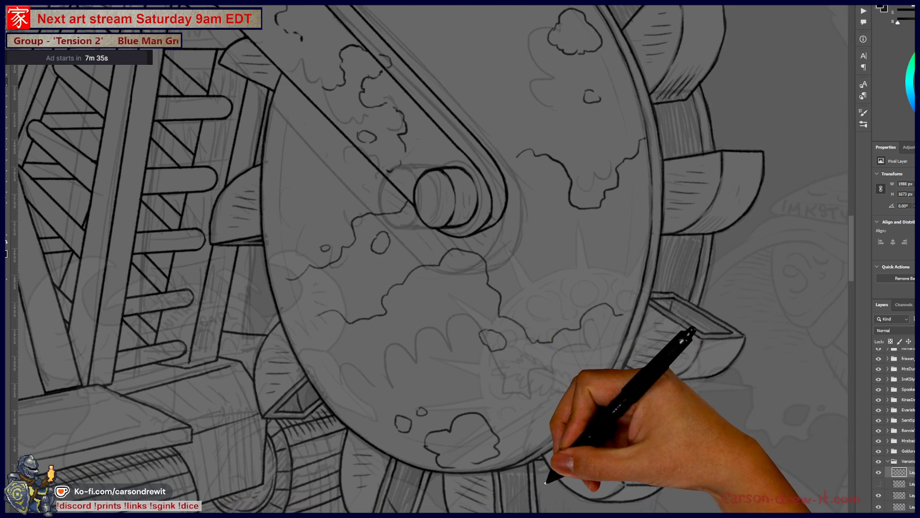
{"action": "scroll", "coordinate": [480, 287], "scroll_direction": "down", "scroll_amount": 5}
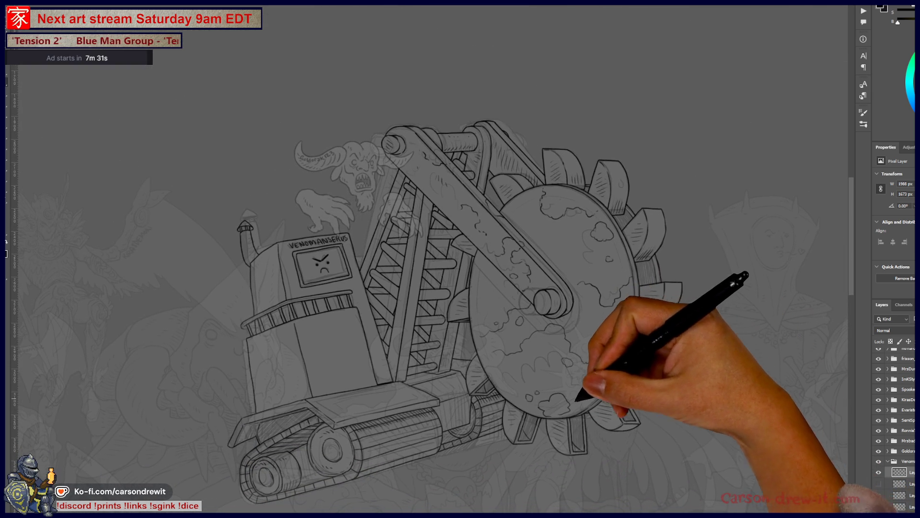
Draw a curved grime patch and short hatch marks on the cab's body and lower panel.
{"action": "scroll", "coordinate": [485, 397], "scroll_direction": "up", "scroll_amount": 4}
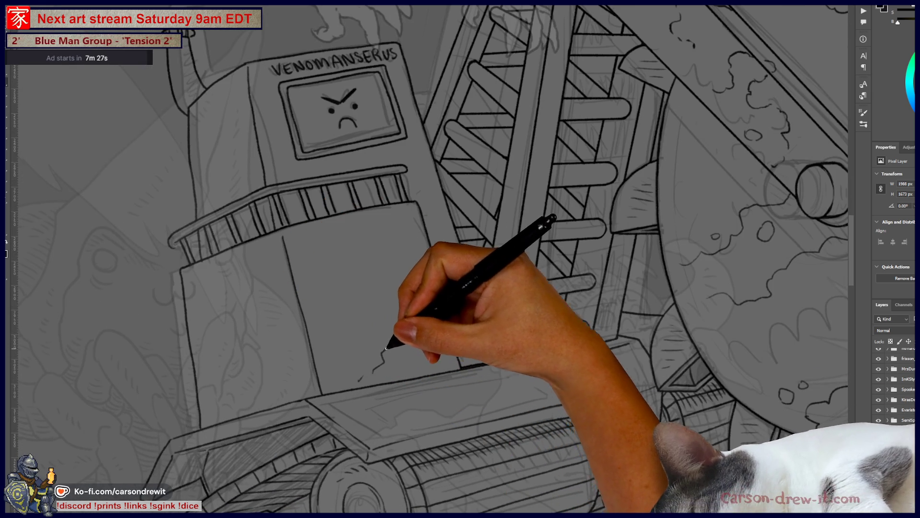
{"action": "left_click_drag", "start_coordinate": [386, 349], "coordinate": [403, 288]}
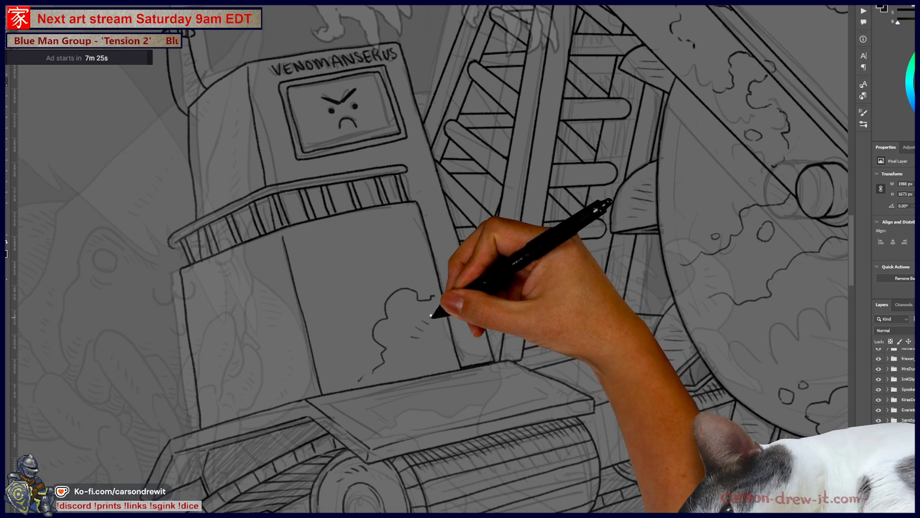
{"action": "left_click_drag", "start_coordinate": [366, 283], "coordinate": [347, 278]}
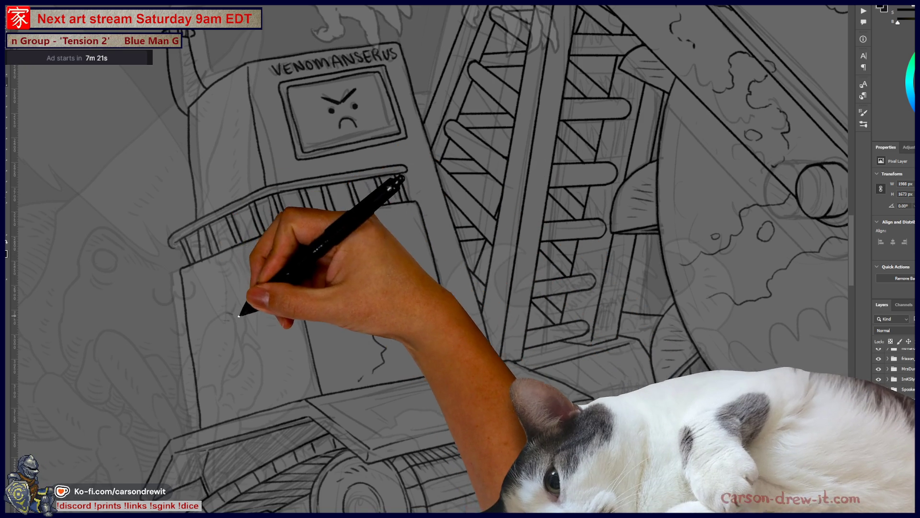
{"action": "left_click_drag", "start_coordinate": [239, 316], "coordinate": [241, 300]}
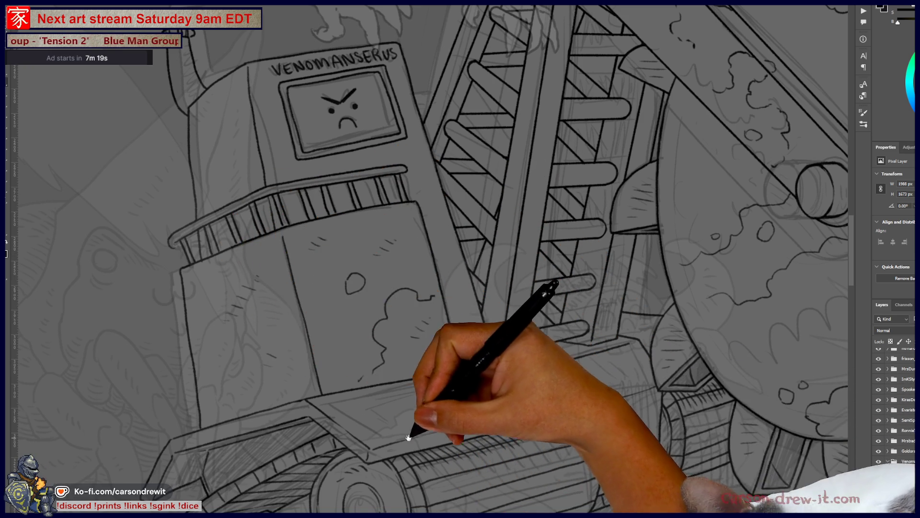
{"action": "left_click_drag", "start_coordinate": [408, 437], "coordinate": [453, 356]}
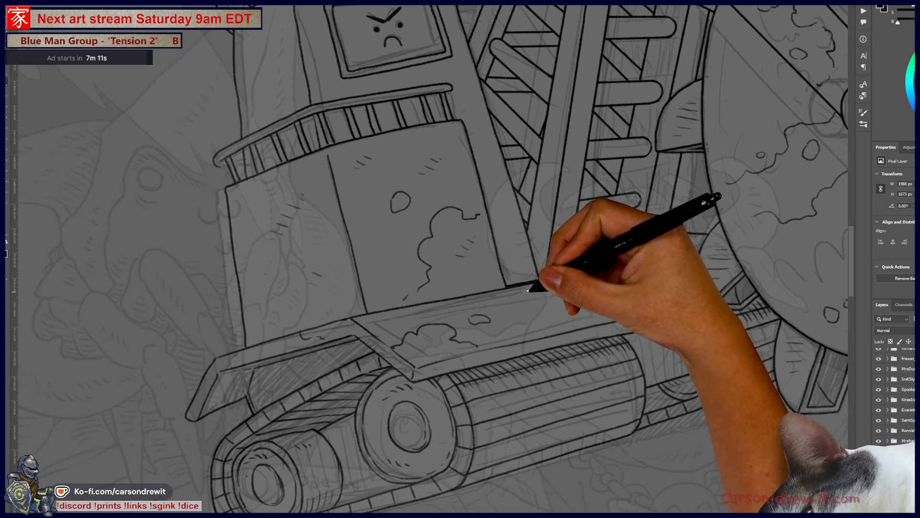
{"action": "mouse_move", "coordinate": [596, 297]}
{"action": "left_mouse_down"}
{"action": "mouse_move", "coordinate": [559, 404]}
{"action": "mouse_move", "coordinate": [509, 368]}
{"action": "left_mouse_up"}
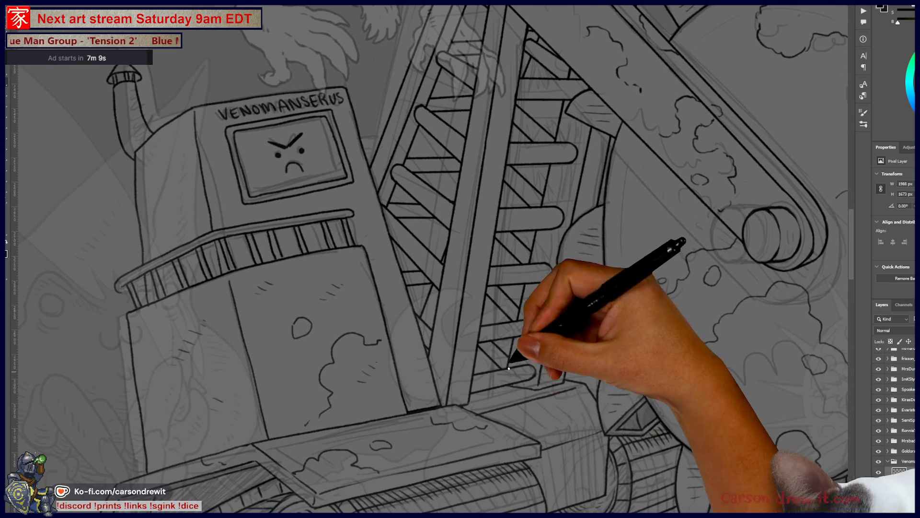
Fit the whole drawing on screen, then zoom back in so the machine fills the view.
{"action": "key", "text": "ctrl+0"}
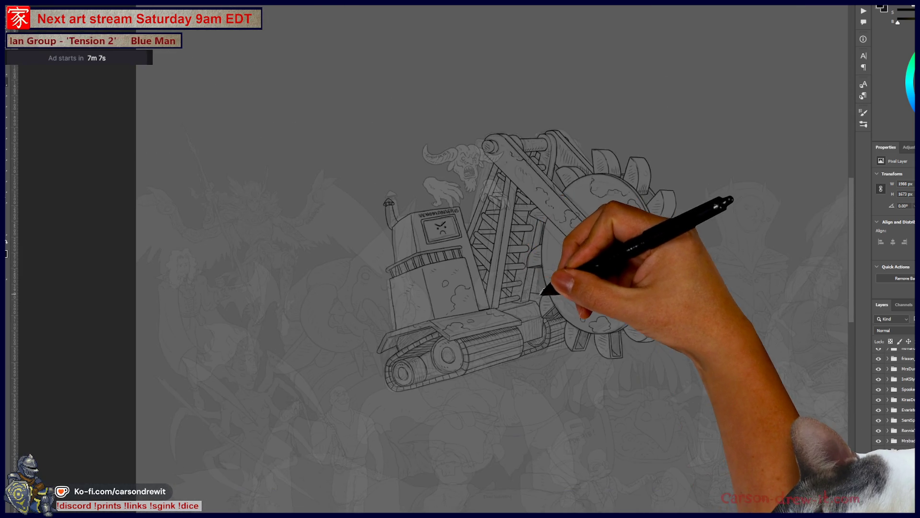
{"action": "key", "text": "ctrl+minus"}
{"action": "key", "text": "ctrl+plus"}
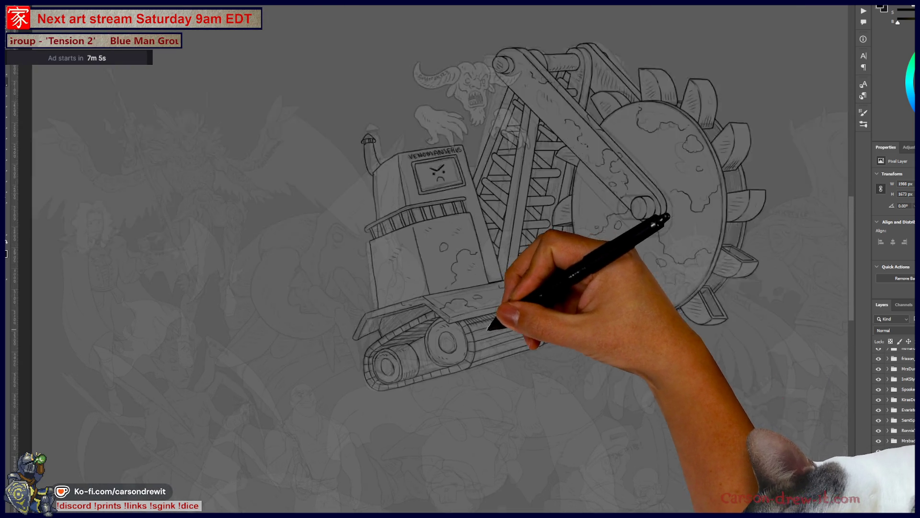
{"action": "scroll", "coordinate": [489, 329], "scroll_direction": "up", "scroll_amount": 5}
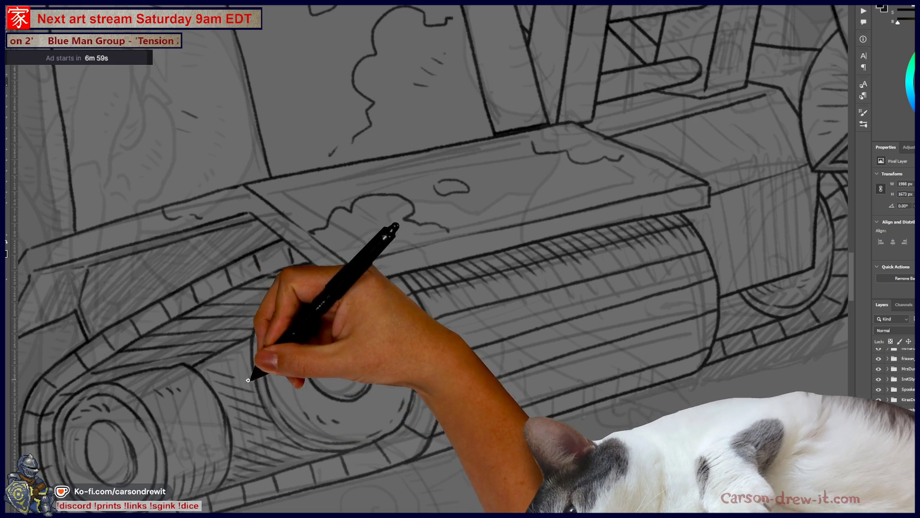
{"action": "scroll", "coordinate": [267, 294], "scroll_direction": "down", "scroll_amount": 3}
{"action": "scroll", "coordinate": [524, 329], "scroll_direction": "up", "scroll_amount": 3}
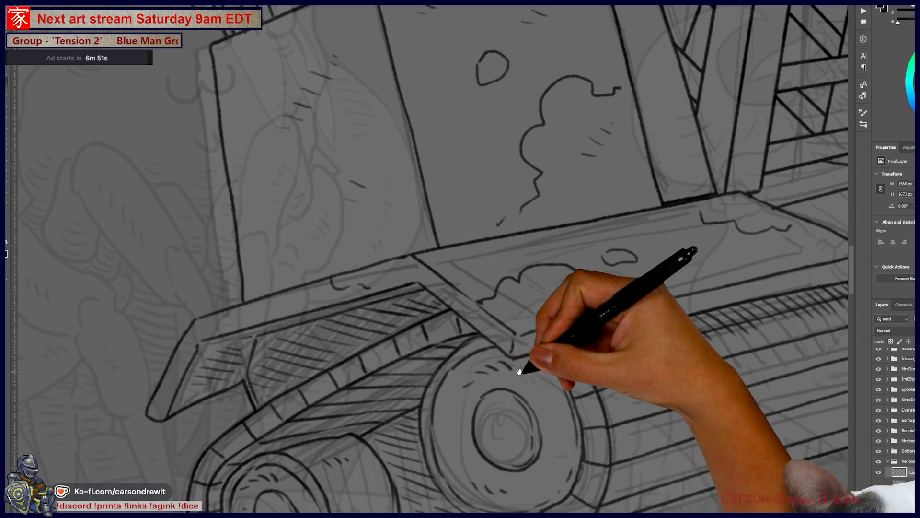
Add cloud patches and hatching to the tread rollers and plank, then zoom out to the whole vehicle.
{"action": "left_click_drag", "start_coordinate": [523, 360], "coordinate": [275, 411]}
{"action": "scroll", "coordinate": [551, 386], "scroll_direction": "down", "scroll_amount": 4}
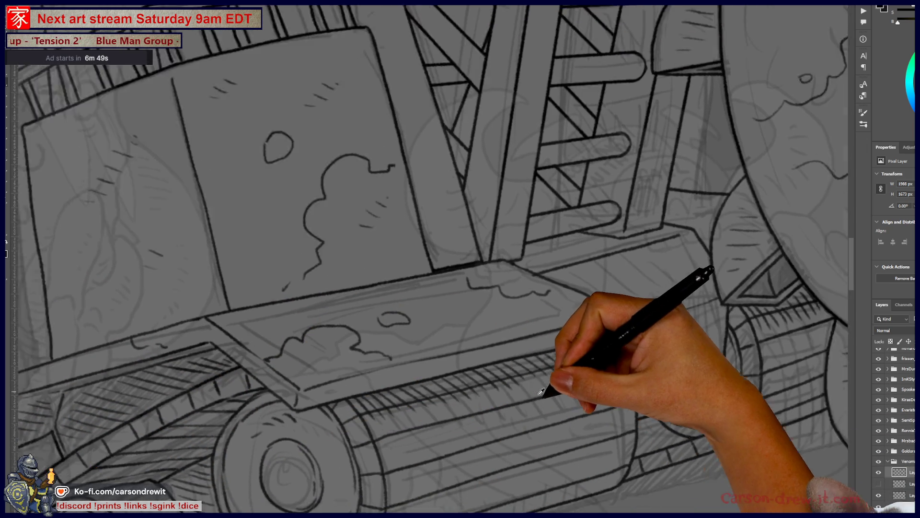
{"action": "scroll", "coordinate": [549, 396], "scroll_direction": "up", "scroll_amount": 2}
{"action": "left_click_drag", "start_coordinate": [438, 404], "coordinate": [389, 450]}
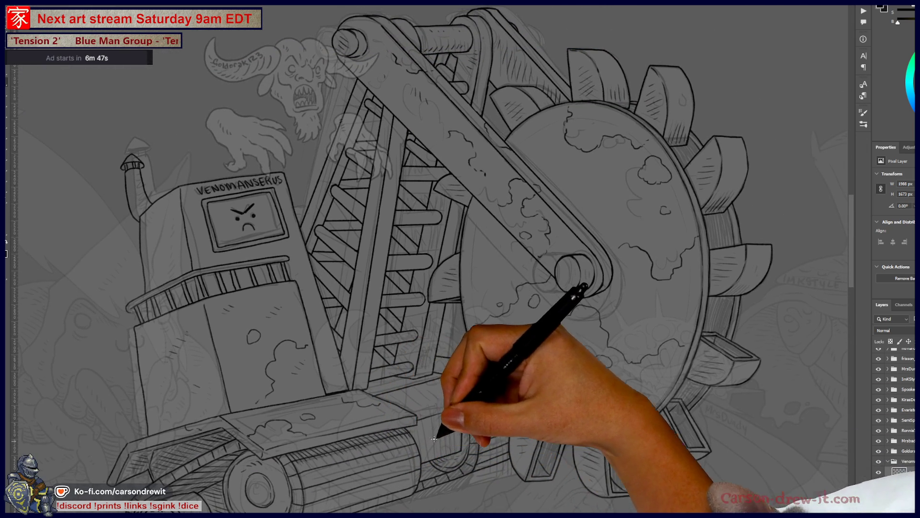
{"action": "scroll", "coordinate": [544, 390], "scroll_direction": "up", "scroll_amount": 2}
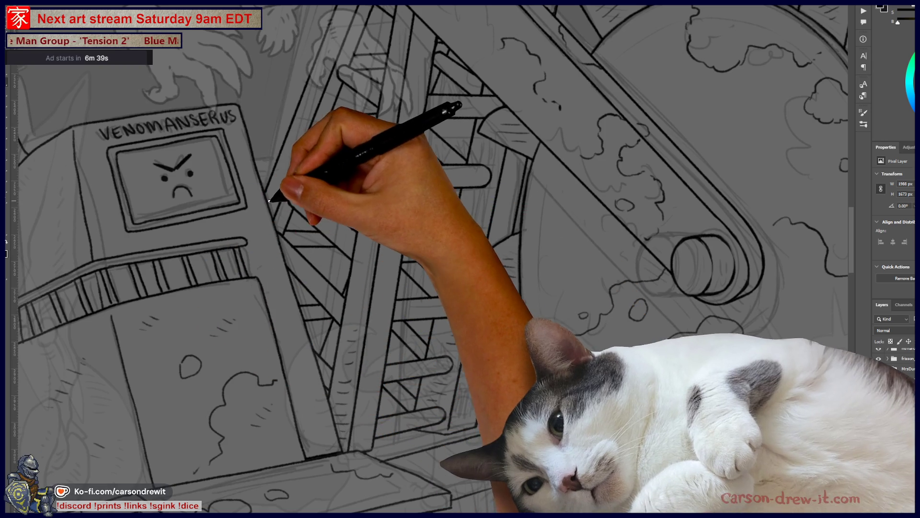
{"action": "key", "text": "ctrl+minus"}
{"action": "key", "text": "ctrl+minus"}
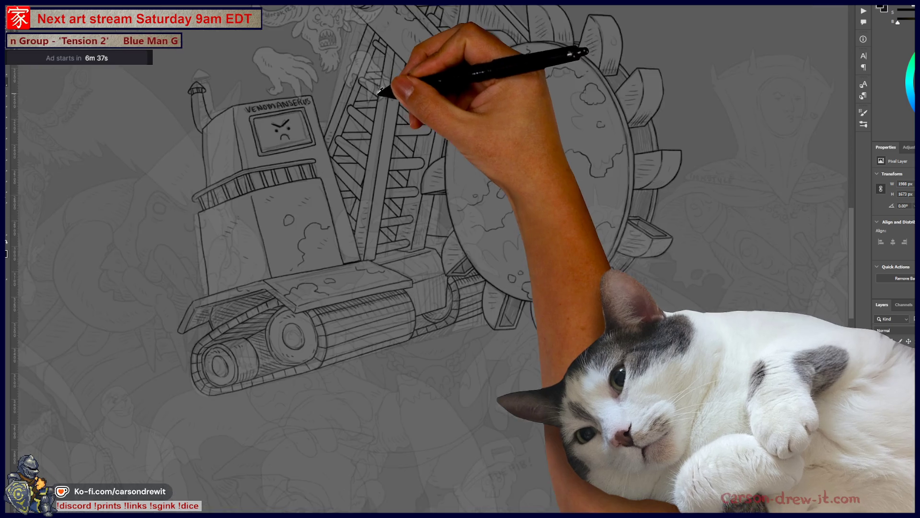
{"action": "key", "text": "ctrl+minus"}
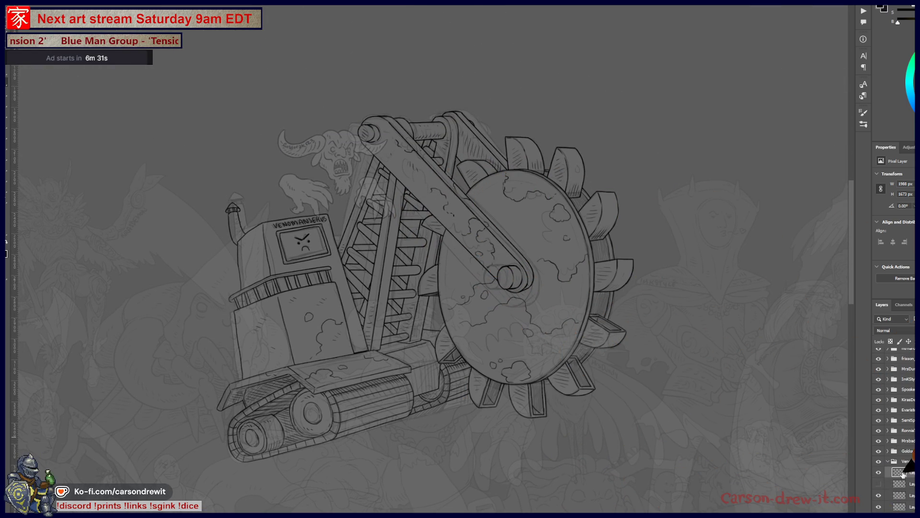
{"action": "left_click", "coordinate": [887, 462]}
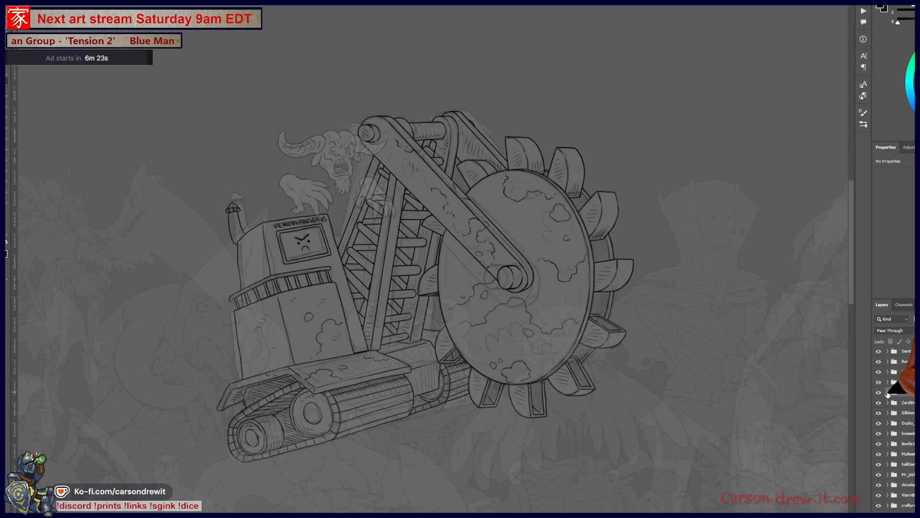
{"action": "left_click", "coordinate": [888, 392]}
{"action": "left_click", "coordinate": [879, 438]}
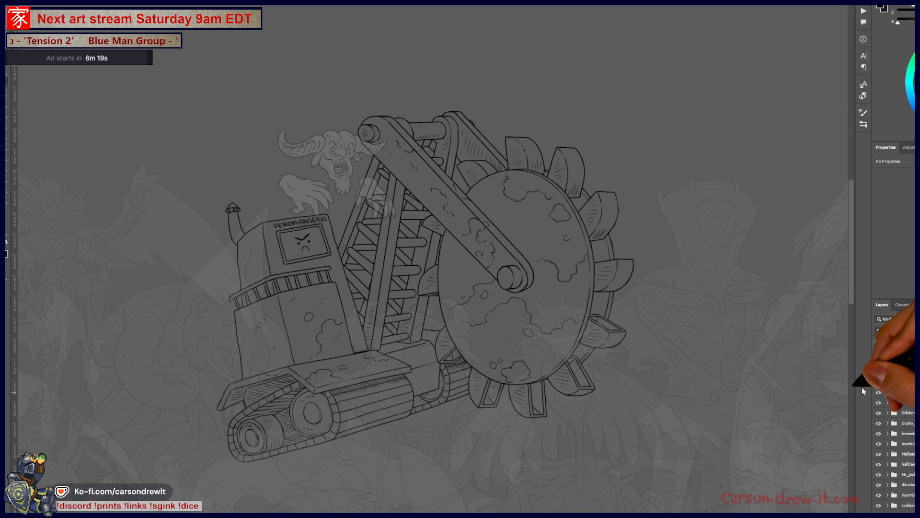
{"action": "scroll", "coordinate": [297, 329], "scroll_direction": "up", "scroll_amount": 5}
{"action": "scroll", "coordinate": [546, 286], "scroll_direction": "down", "scroll_amount": 1}
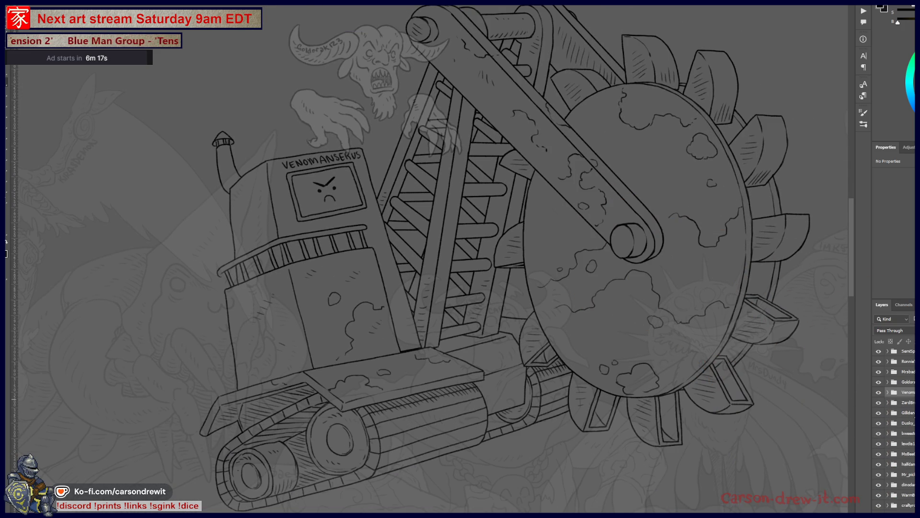
{"action": "key", "text": "alt+bracketleft"}
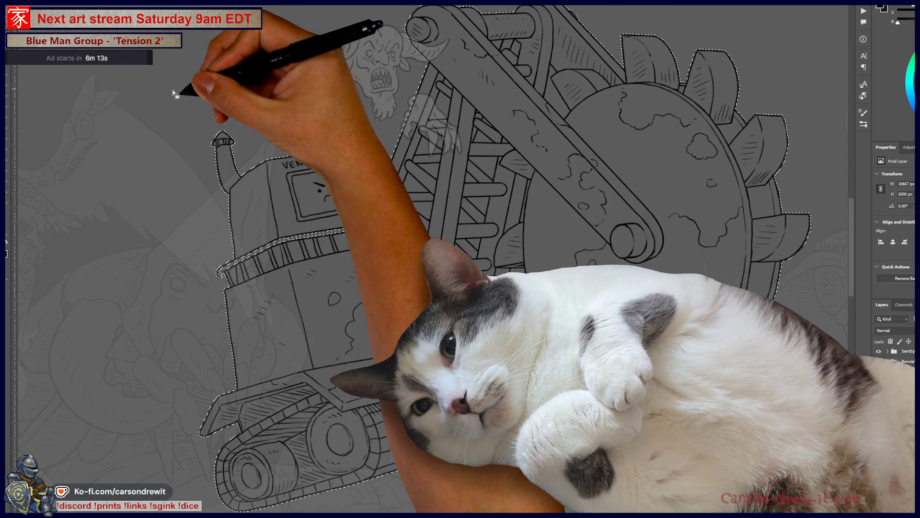
{"action": "mouse_move", "coordinate": [369, 205]}
{"action": "left_mouse_down"}
{"action": "mouse_move", "coordinate": [448, 128]}
{"action": "mouse_move", "coordinate": [494, 43]}
{"action": "left_mouse_up"}
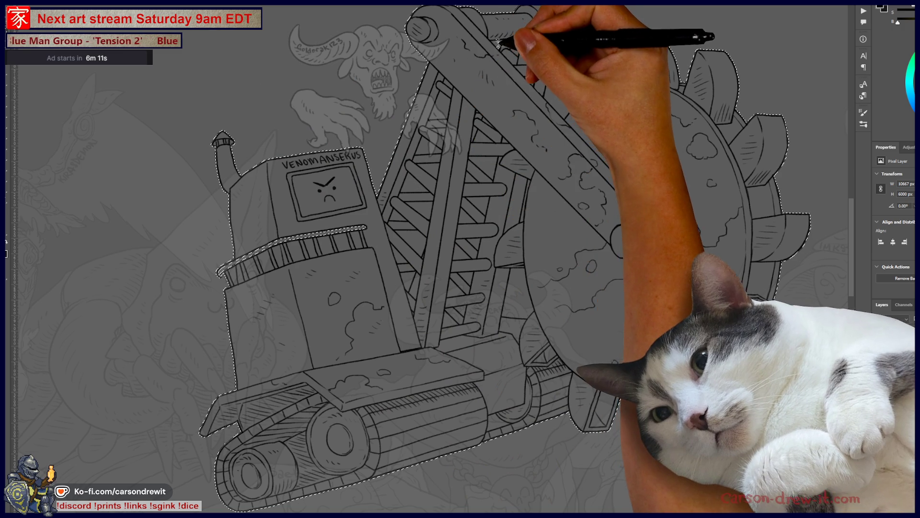
{"action": "scroll", "coordinate": [528, 60], "scroll_direction": "up", "scroll_amount": 2}
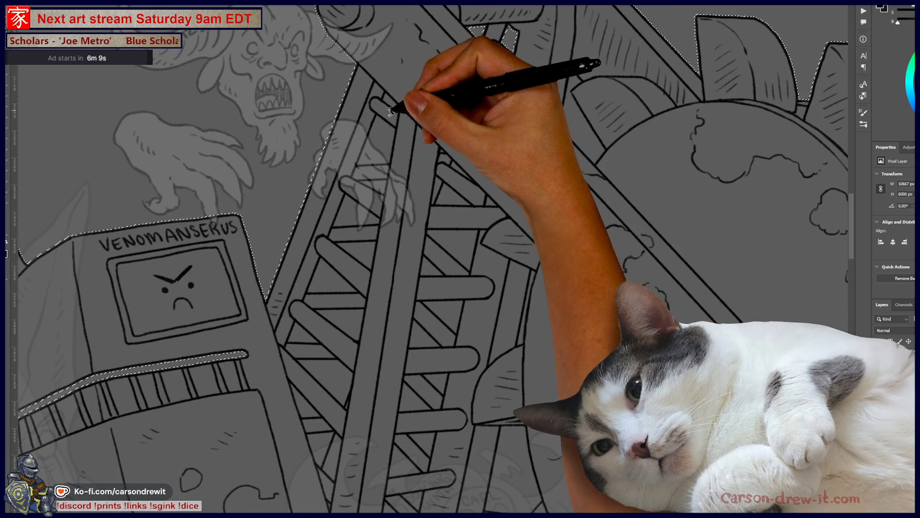
{"action": "mouse_move", "coordinate": [396, 99]}
{"action": "left_mouse_down"}
{"action": "mouse_move", "coordinate": [377, 204]}
{"action": "mouse_move", "coordinate": [382, 185]}
{"action": "mouse_move", "coordinate": [438, 189]}
{"action": "mouse_move", "coordinate": [371, 235]}
{"action": "mouse_move", "coordinate": [370, 214]}
{"action": "mouse_move", "coordinate": [358, 217]}
{"action": "mouse_move", "coordinate": [370, 206]}
{"action": "mouse_move", "coordinate": [485, 199]}
{"action": "mouse_move", "coordinate": [518, 294]}
{"action": "mouse_move", "coordinate": [537, 292]}
{"action": "mouse_move", "coordinate": [551, 267]}
{"action": "mouse_move", "coordinate": [524, 302]}
{"action": "mouse_move", "coordinate": [517, 246]}
{"action": "left_mouse_up"}
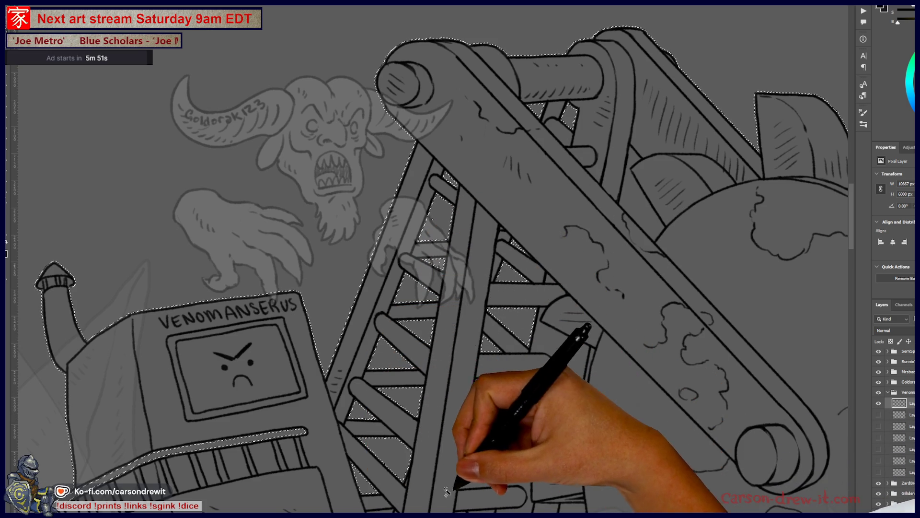
{"action": "scroll", "coordinate": [500, 464], "scroll_direction": "down", "scroll_amount": 5}
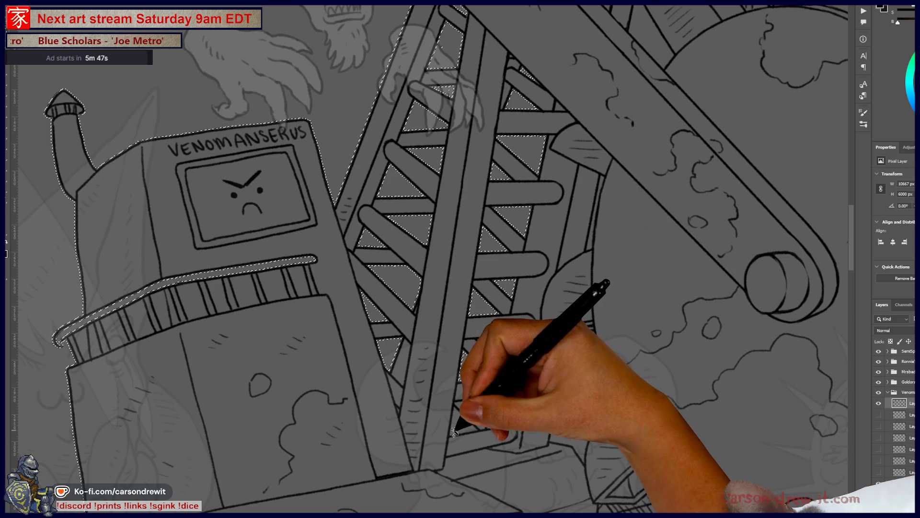
{"action": "mouse_move", "coordinate": [510, 424]}
{"action": "left_mouse_down"}
{"action": "mouse_move", "coordinate": [449, 304]}
{"action": "mouse_move", "coordinate": [421, 299]}
{"action": "left_mouse_up"}
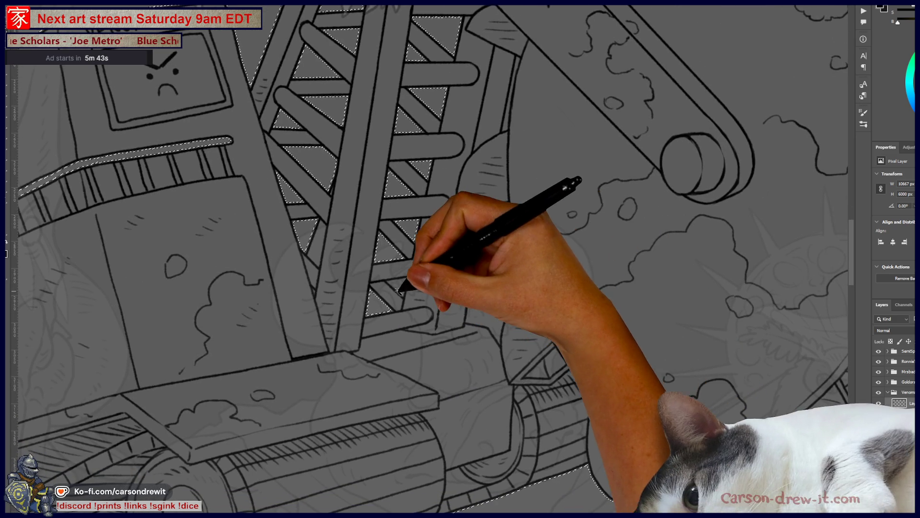
{"action": "scroll", "coordinate": [422, 311], "scroll_direction": "down", "scroll_amount": 2}
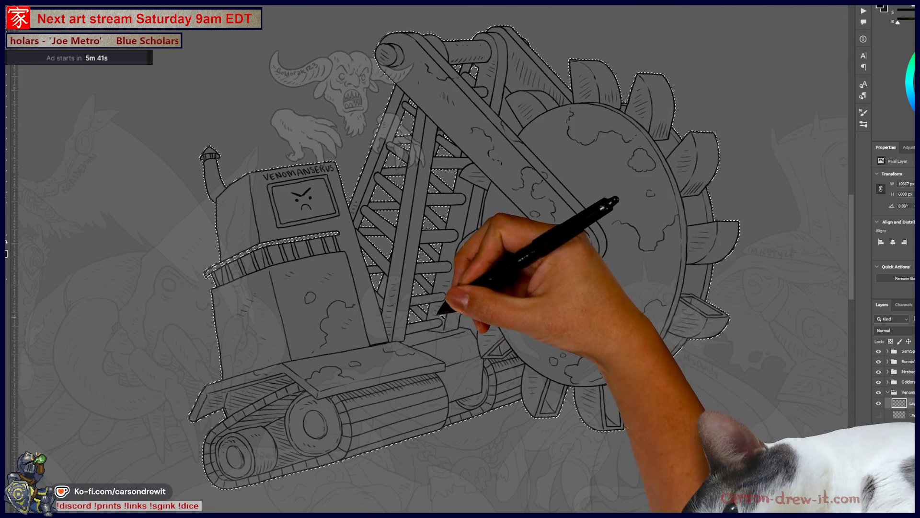
{"action": "scroll", "coordinate": [487, 320], "scroll_direction": "up", "scroll_amount": 3}
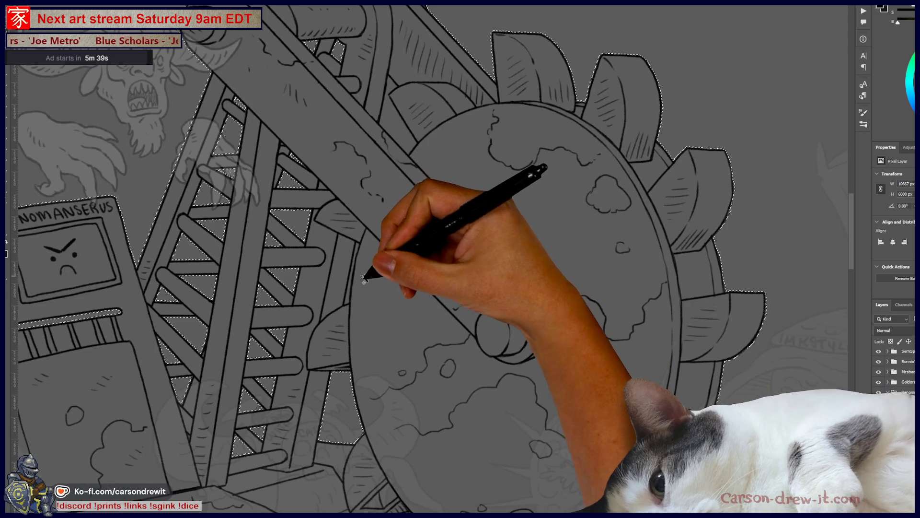
{"action": "scroll", "coordinate": [347, 300], "scroll_direction": "up", "scroll_amount": 3}
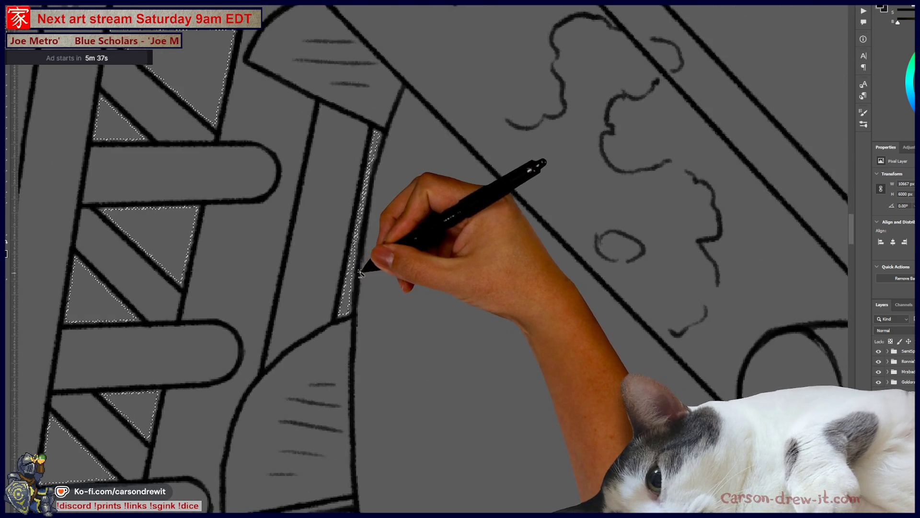
{"action": "scroll", "coordinate": [444, 160], "scroll_direction": "down", "scroll_amount": 4}
{"action": "scroll", "coordinate": [345, 432], "scroll_direction": "up", "scroll_amount": 3}
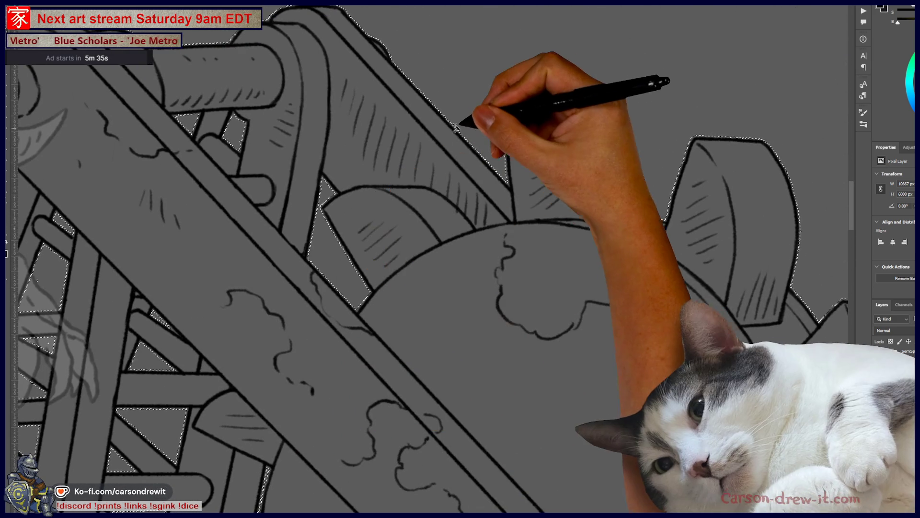
{"action": "scroll", "coordinate": [474, 130], "scroll_direction": "down", "scroll_amount": 3}
{"action": "scroll", "coordinate": [504, 259], "scroll_direction": "up", "scroll_amount": 2}
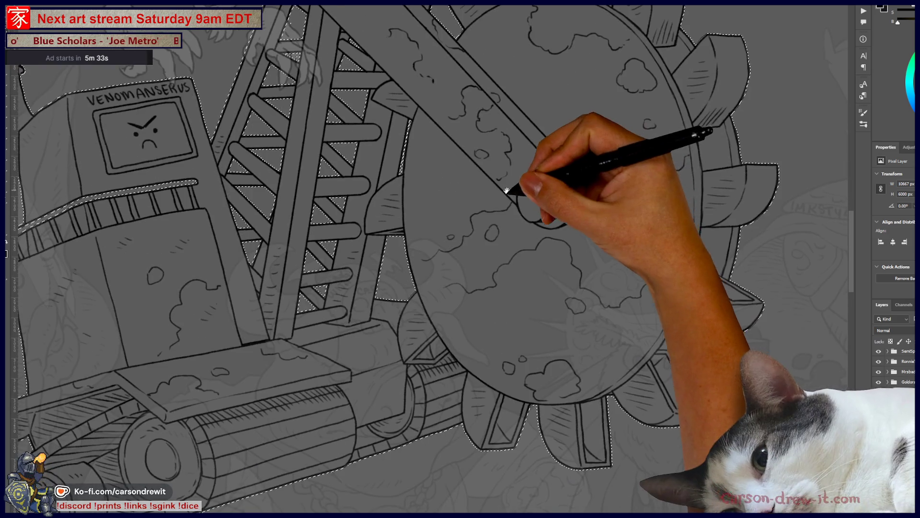
{"action": "scroll", "coordinate": [481, 299], "scroll_direction": "down", "scroll_amount": 3}
{"action": "scroll", "coordinate": [590, 249], "scroll_direction": "up", "scroll_amount": 3}
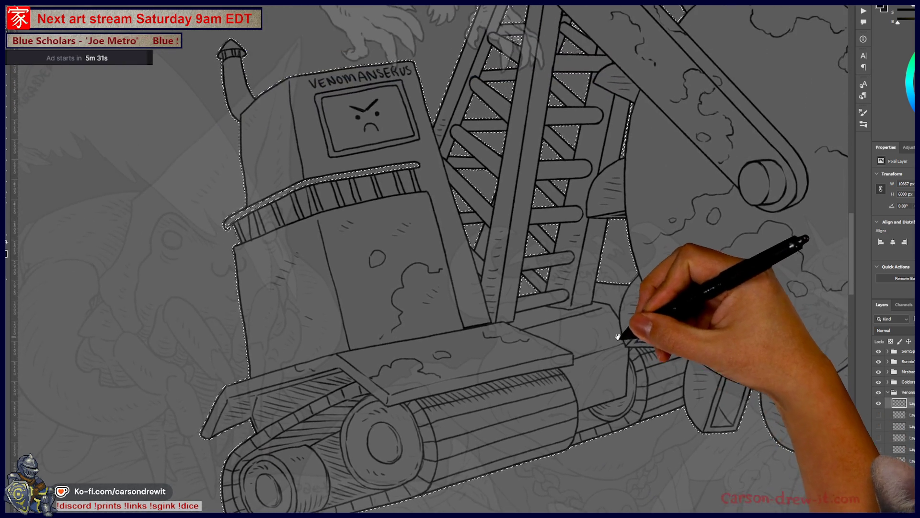
{"action": "scroll", "coordinate": [216, 232], "scroll_direction": "up", "scroll_amount": 3}
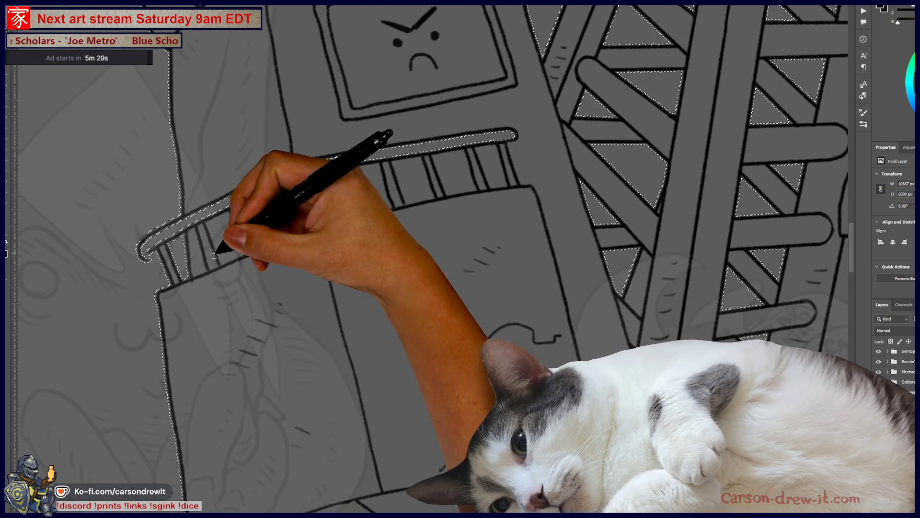
{"action": "scroll", "coordinate": [215, 253], "scroll_direction": "down", "scroll_amount": 3}
{"action": "scroll", "coordinate": [464, 198], "scroll_direction": "up", "scroll_amount": 2}
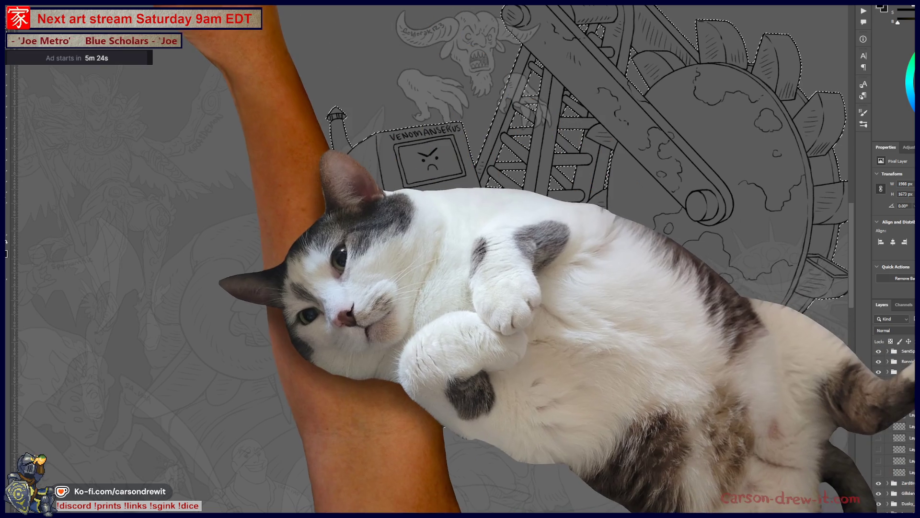
Expand the selection outward around the digger with Select > Modify > Expand.
{"action": "left_click", "coordinate": [93, 3]}
{"action": "mouse_move", "coordinate": [143, 84]}
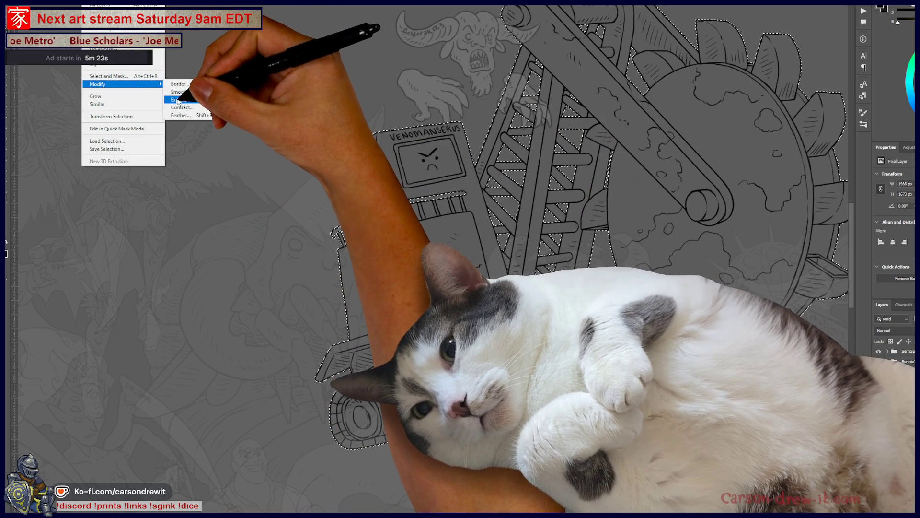
{"action": "left_click", "coordinate": [177, 100]}
{"action": "left_click", "coordinate": [558, 136]}
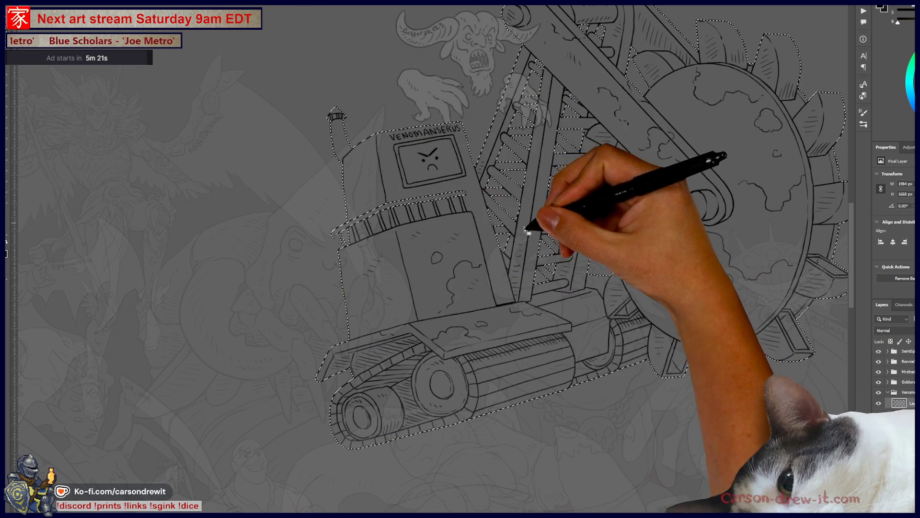
{"action": "left_click_drag", "start_coordinate": [528, 233], "coordinate": [398, 296]}
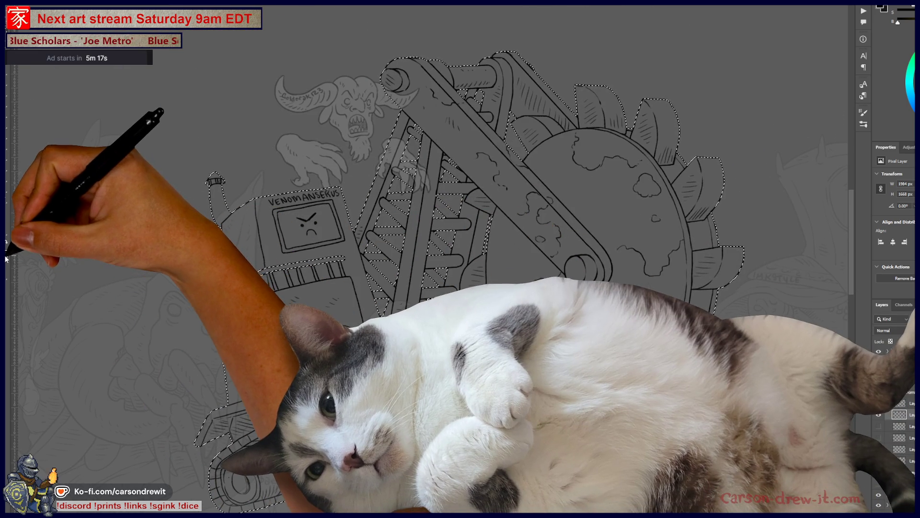
Set the background colour to #18181b, fill the selection, deselect, and collapse the Venom group.
{"action": "left_click", "coordinate": [6, 254]}
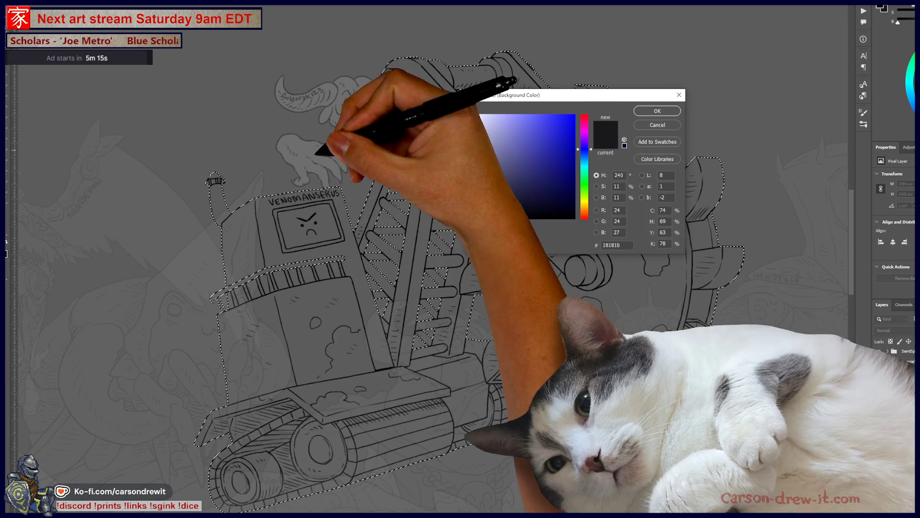
{"action": "left_click", "coordinate": [658, 111]}
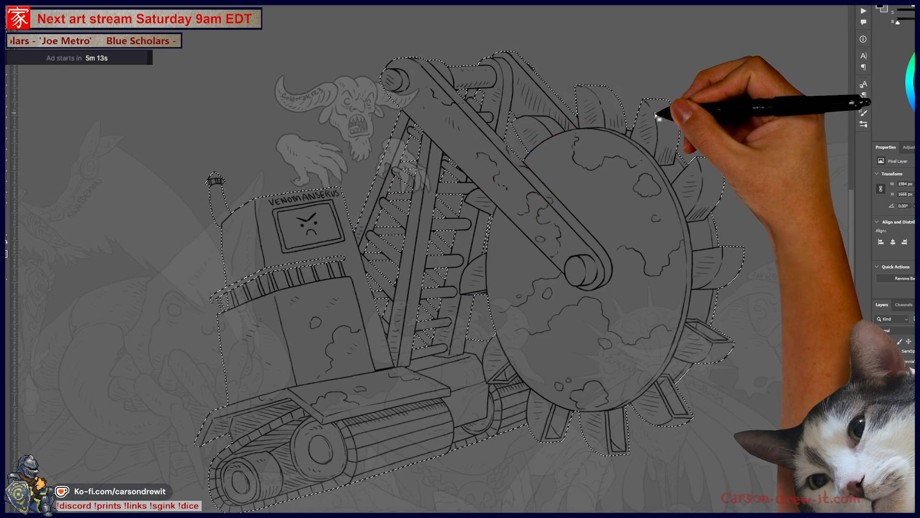
{"action": "key", "text": "ctrl+BackSpace"}
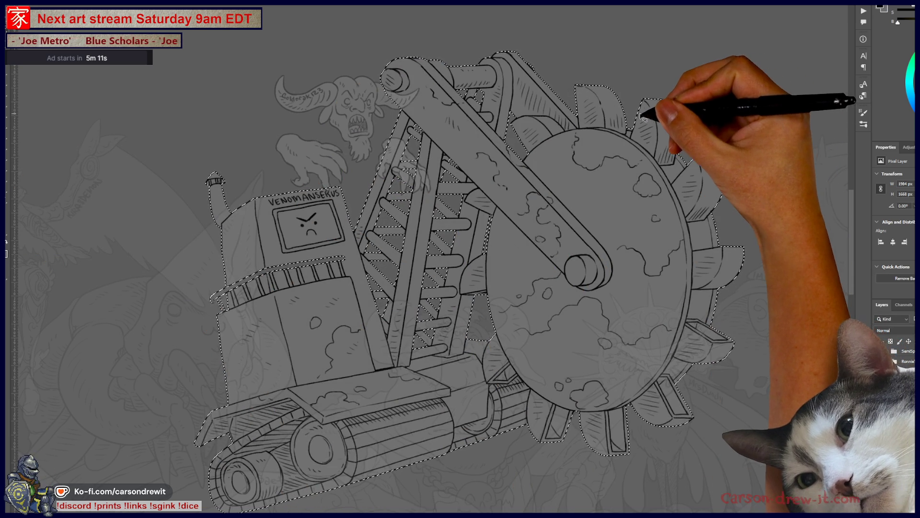
{"action": "key", "text": "ctrl+d"}
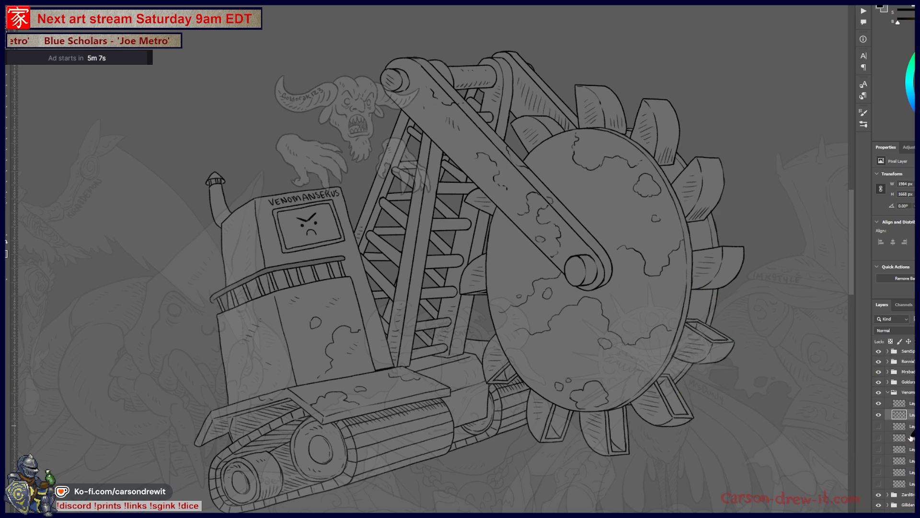
{"action": "left_click", "coordinate": [888, 392]}
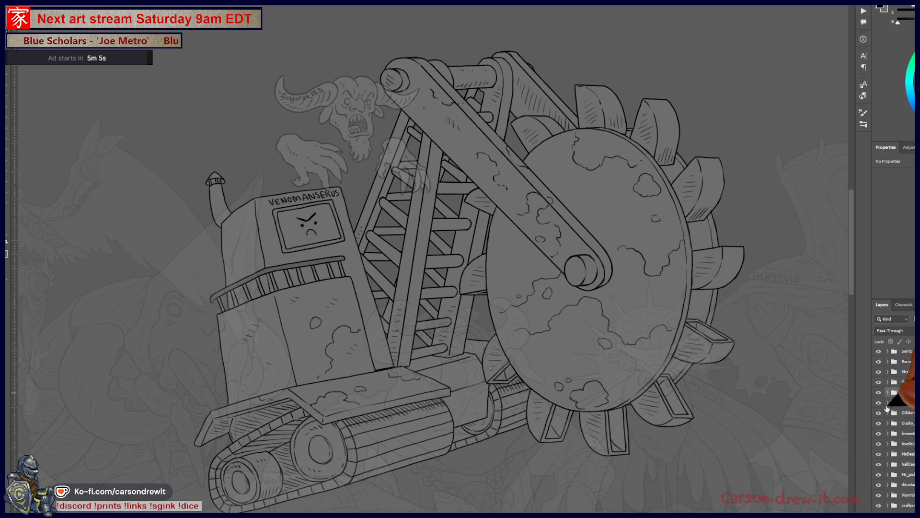
{"action": "scroll", "coordinate": [897, 422], "scroll_direction": "down", "scroll_amount": 10}
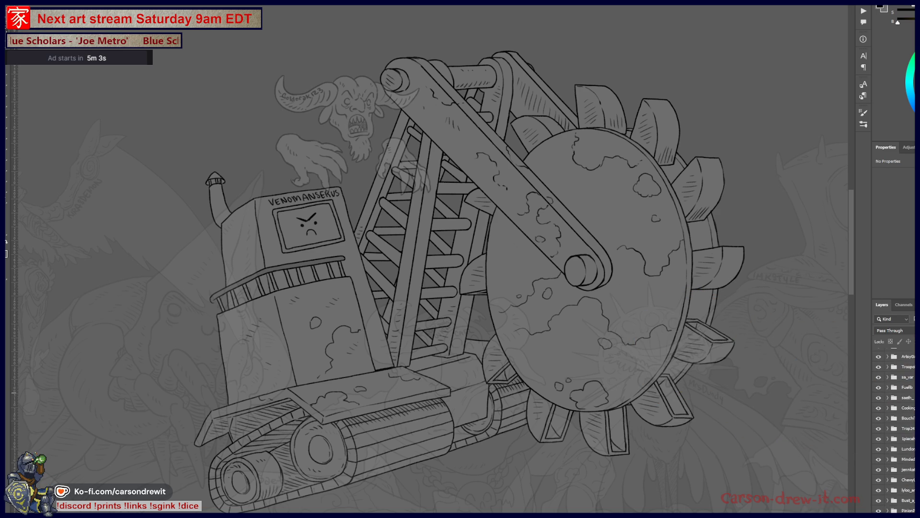
{"action": "scroll", "coordinate": [469, 283], "scroll_direction": "up", "scroll_amount": 1}
{"action": "scroll", "coordinate": [892, 369], "scroll_direction": "up", "scroll_amount": 5}
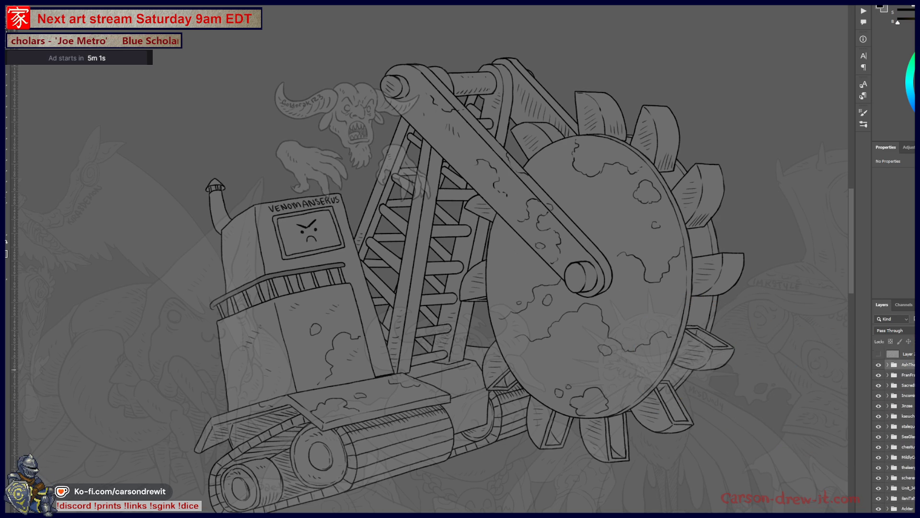
{"action": "scroll", "coordinate": [894, 427], "scroll_direction": "down", "scroll_amount": 10}
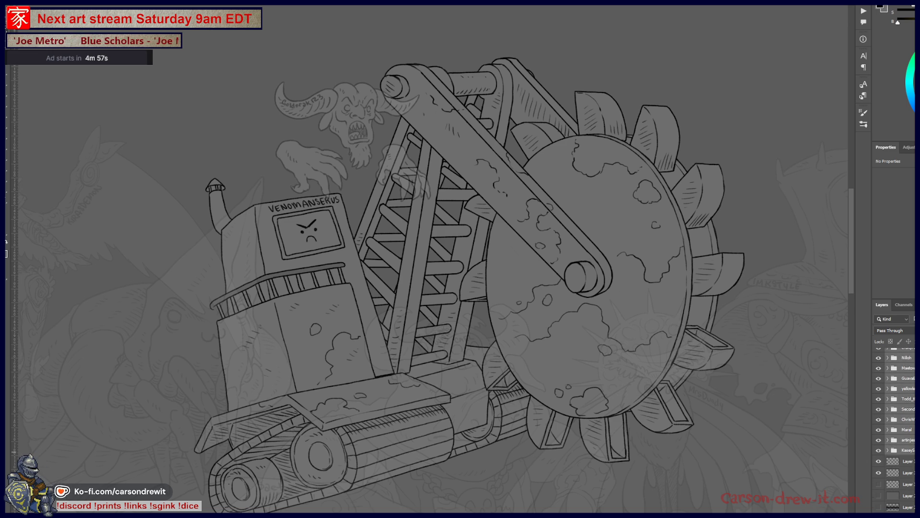
{"action": "scroll", "coordinate": [459, 307], "scroll_direction": "down", "scroll_amount": 6}
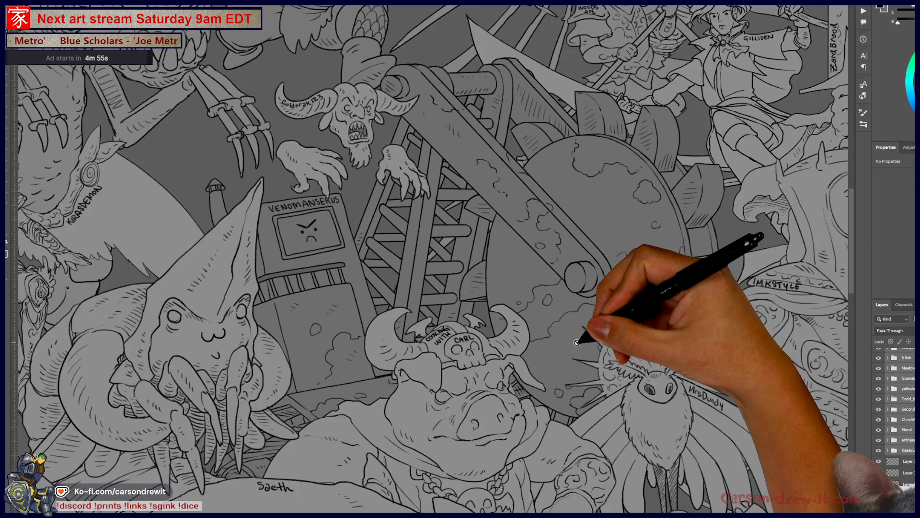
{"action": "scroll", "coordinate": [459, 307], "scroll_direction": "up", "scroll_amount": 6}
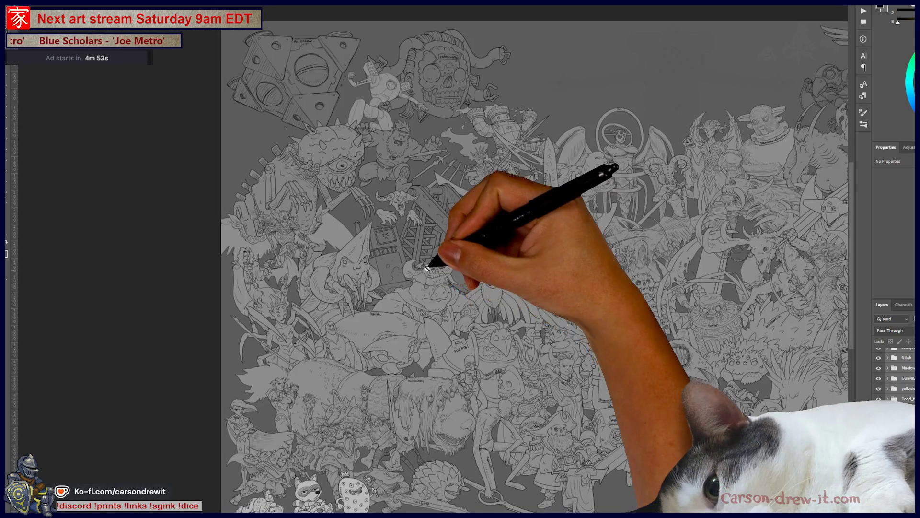
{"action": "scroll", "coordinate": [370, 253], "scroll_direction": "down", "scroll_amount": 2}
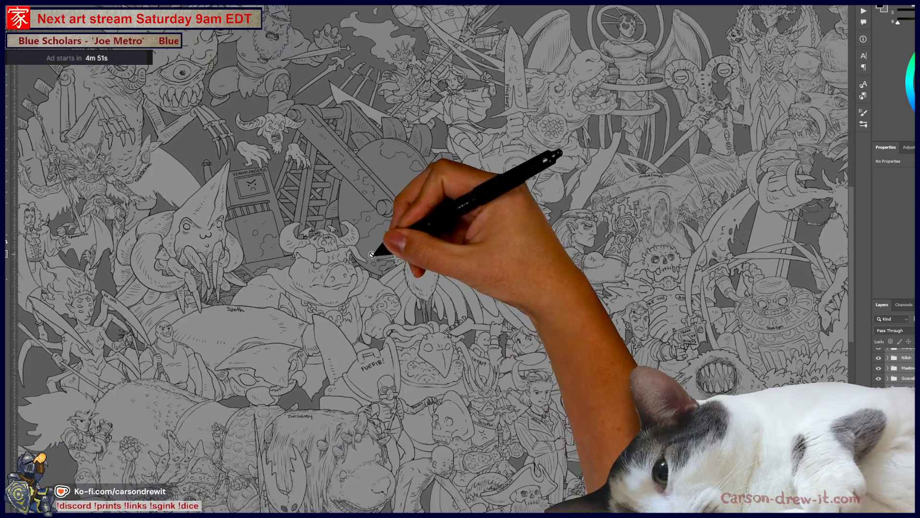
{"action": "scroll", "coordinate": [368, 331], "scroll_direction": "down", "scroll_amount": 4}
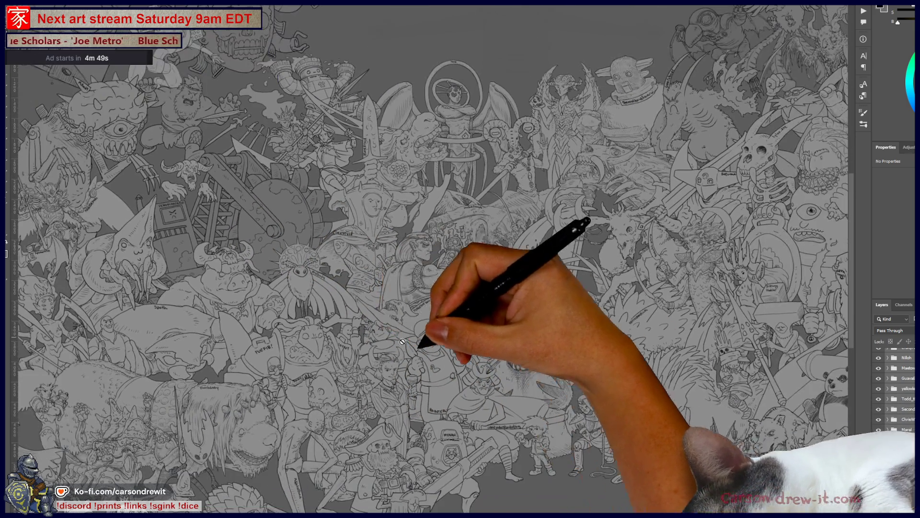
{"action": "scroll", "coordinate": [561, 338], "scroll_direction": "up", "scroll_amount": 2}
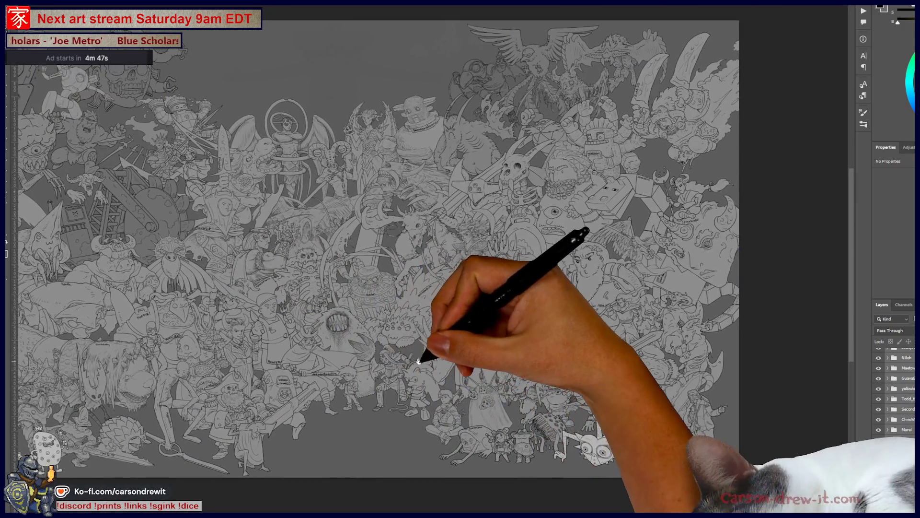
{"action": "left_click", "coordinate": [882, 462]}
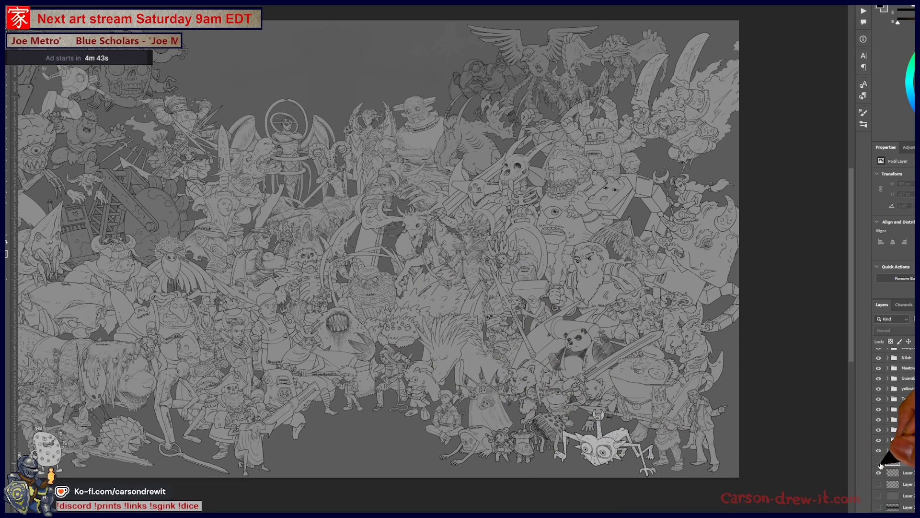
{"action": "left_click_drag", "start_coordinate": [432, 250], "coordinate": [616, 235]}
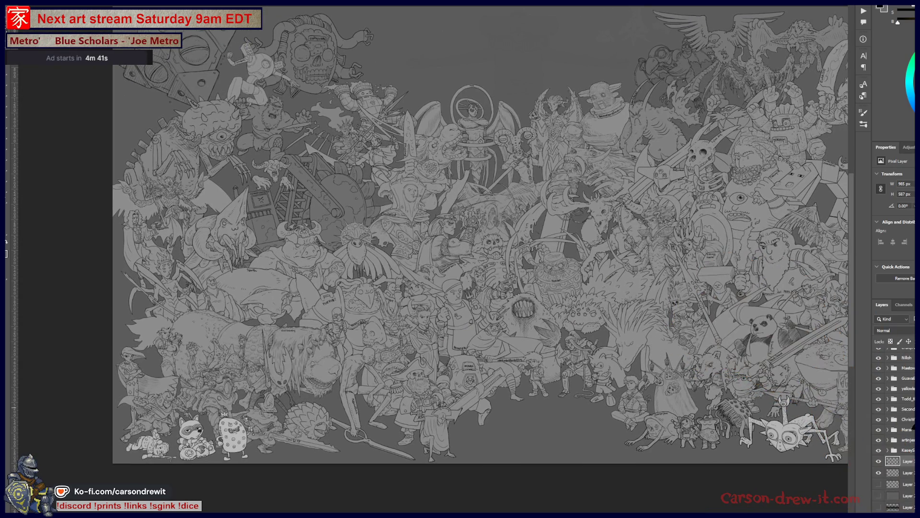
{"action": "left_click", "coordinate": [879, 461], "text": "alt"}
{"action": "mouse_move", "coordinate": [647, 348]}
{"action": "left_mouse_down"}
{"action": "mouse_move", "coordinate": [544, 382]}
{"action": "mouse_move", "coordinate": [575, 366]}
{"action": "left_mouse_up"}
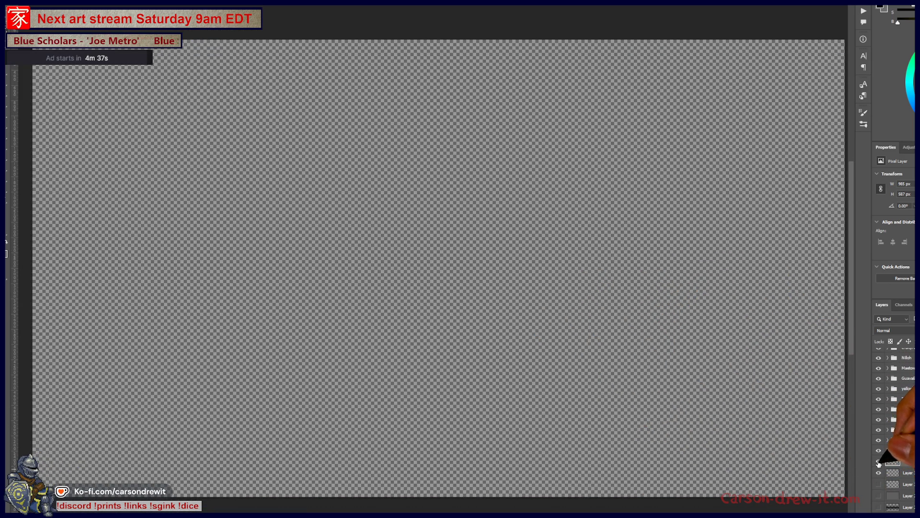
{"action": "left_click", "coordinate": [878, 473], "text": "alt"}
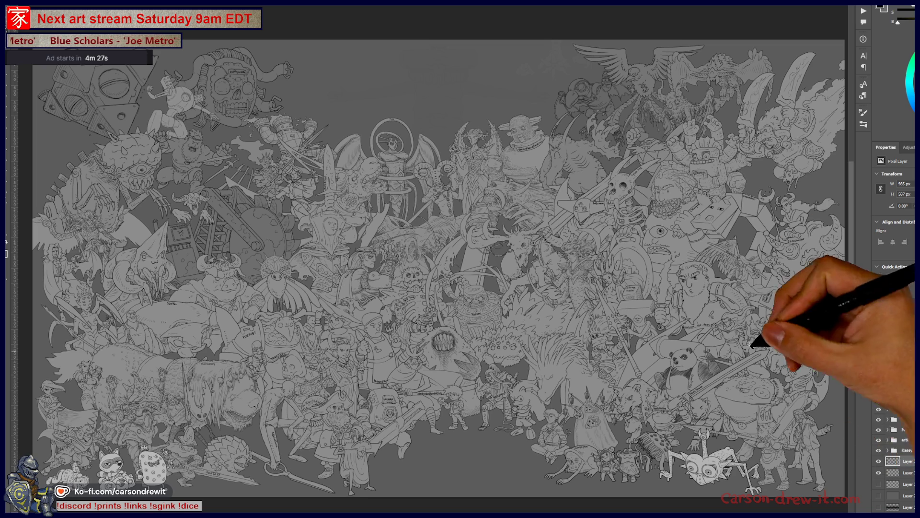
{"action": "scroll", "coordinate": [138, 93], "scroll_direction": "up", "scroll_amount": 5}
Pan across the pickaxe box, skull characters and lower figures, including the pirate skeletons.
{"action": "left_click_drag", "start_coordinate": [284, 141], "coordinate": [500, 195]}
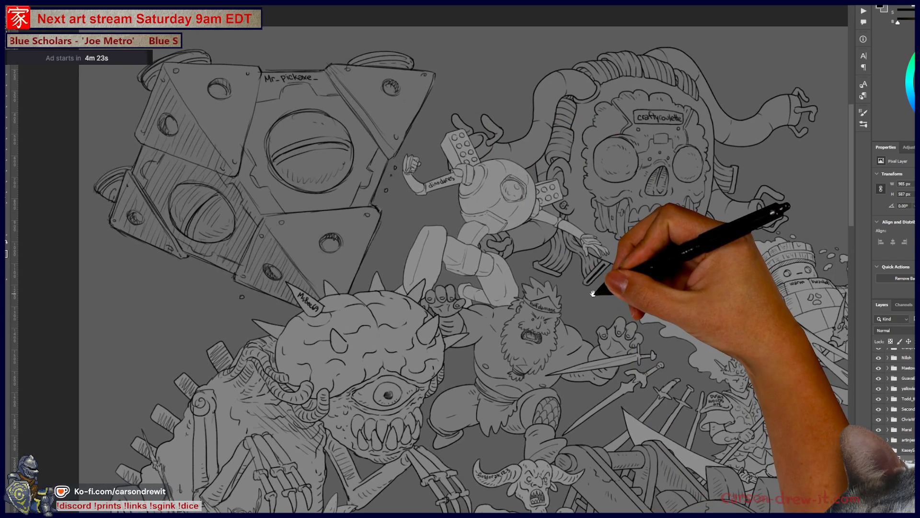
{"action": "left_click_drag", "start_coordinate": [594, 293], "coordinate": [561, 296]}
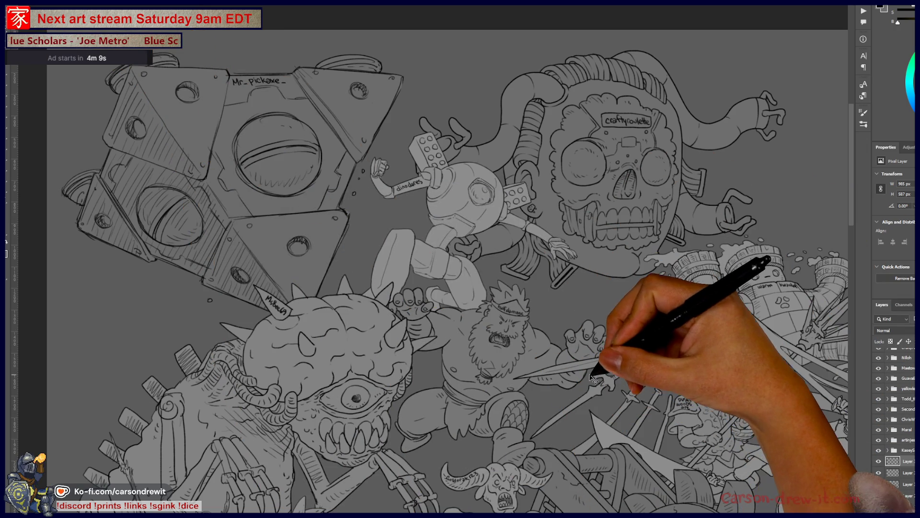
{"action": "scroll", "coordinate": [597, 433], "scroll_direction": "down", "scroll_amount": 10}
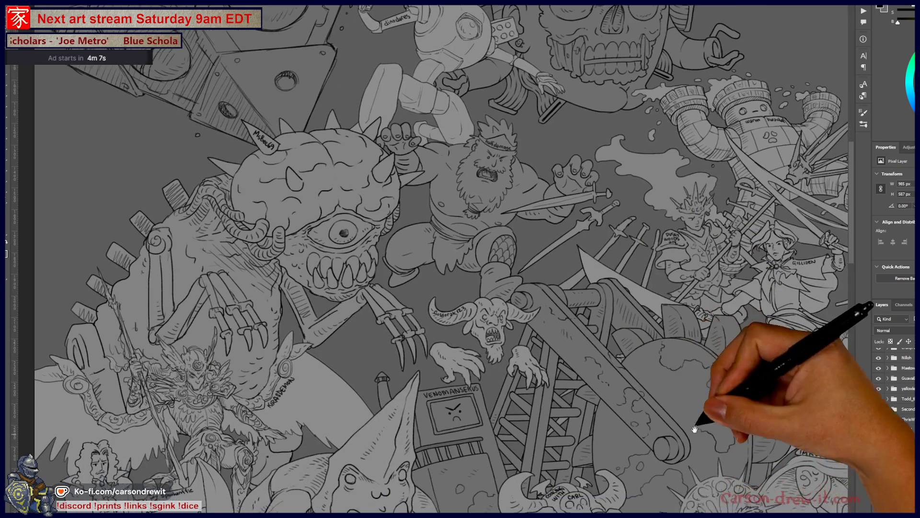
{"action": "scroll", "coordinate": [691, 347], "scroll_direction": "down", "scroll_amount": 7}
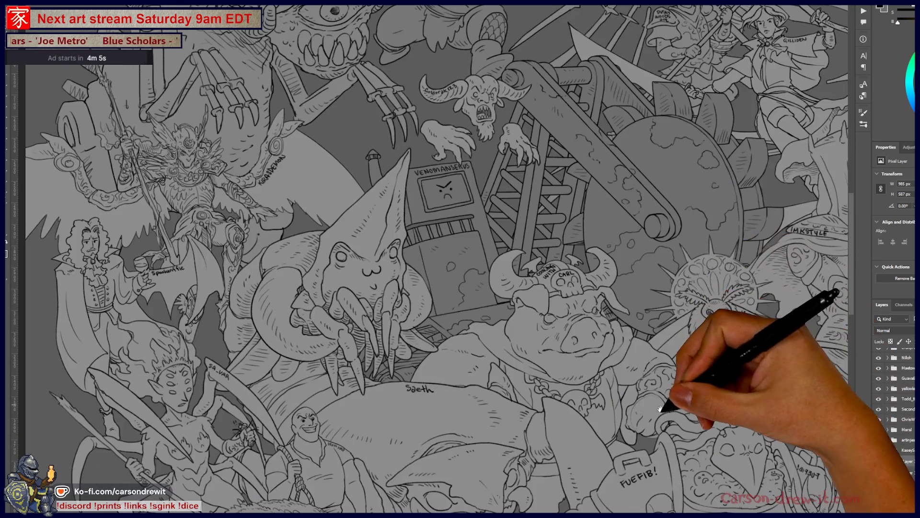
{"action": "scroll", "coordinate": [664, 353], "scroll_direction": "down", "scroll_amount": 7}
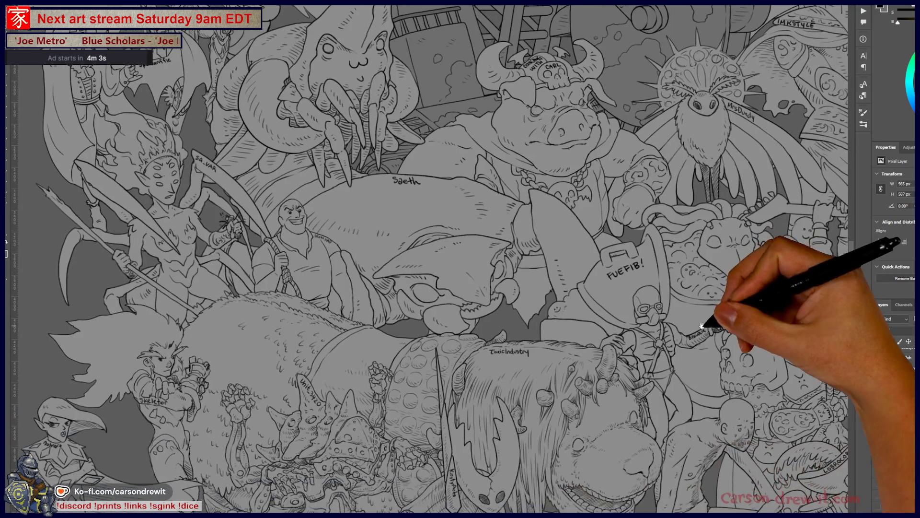
{"action": "scroll", "coordinate": [694, 390], "scroll_direction": "down", "scroll_amount": 10}
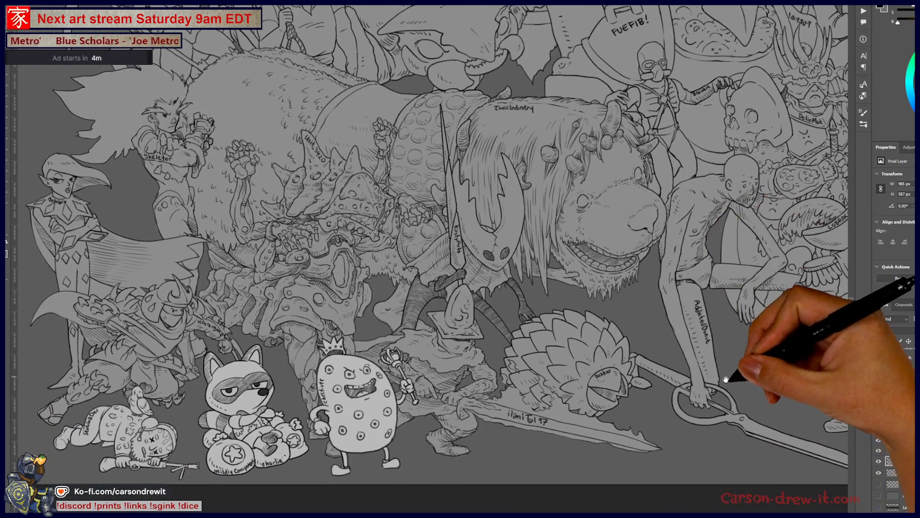
{"action": "left_click_drag", "start_coordinate": [726, 379], "coordinate": [653, 387]}
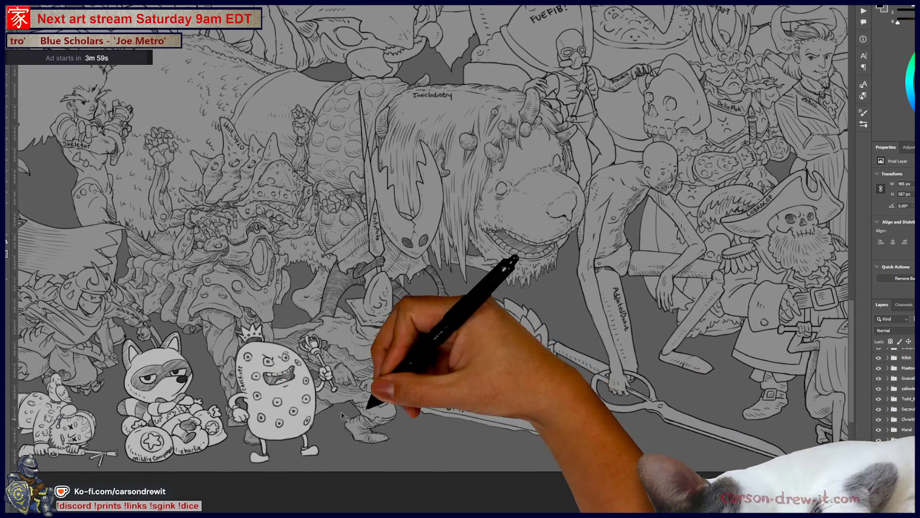
{"action": "left_click_drag", "start_coordinate": [514, 375], "coordinate": [447, 382]}
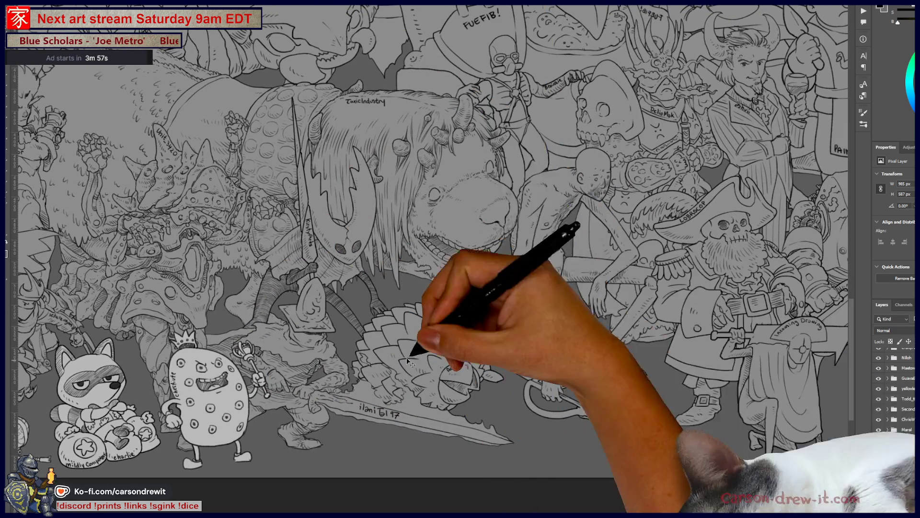
{"action": "left_click_drag", "start_coordinate": [594, 328], "coordinate": [526, 323]}
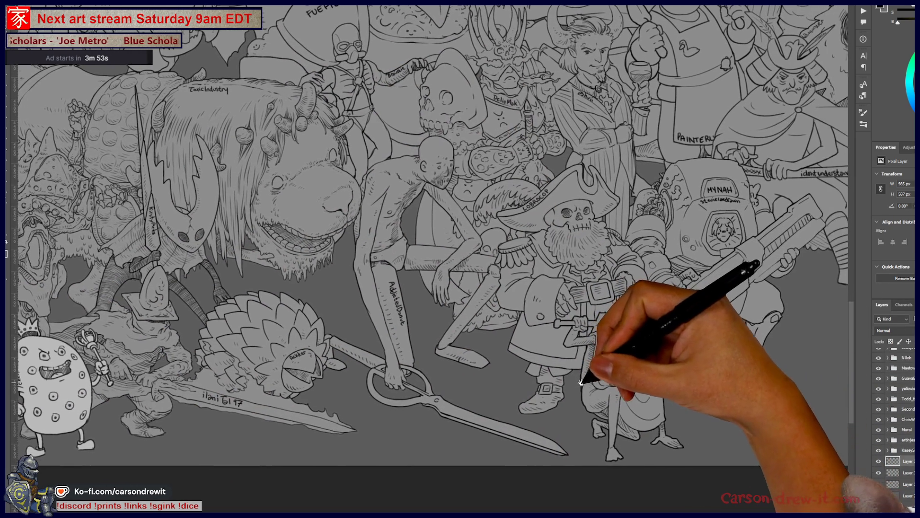
{"action": "left_click_drag", "start_coordinate": [861, 386], "coordinate": [776, 390]}
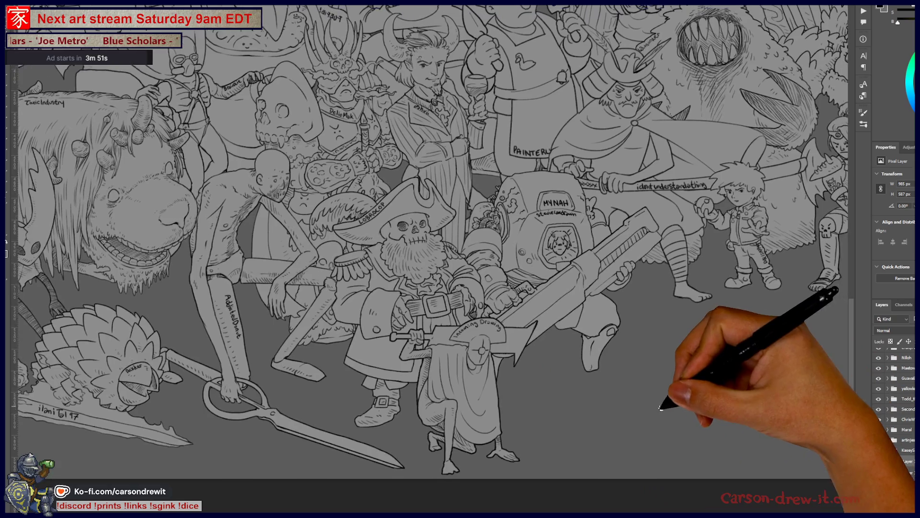
{"action": "left_click_drag", "start_coordinate": [660, 409], "coordinate": [548, 444]}
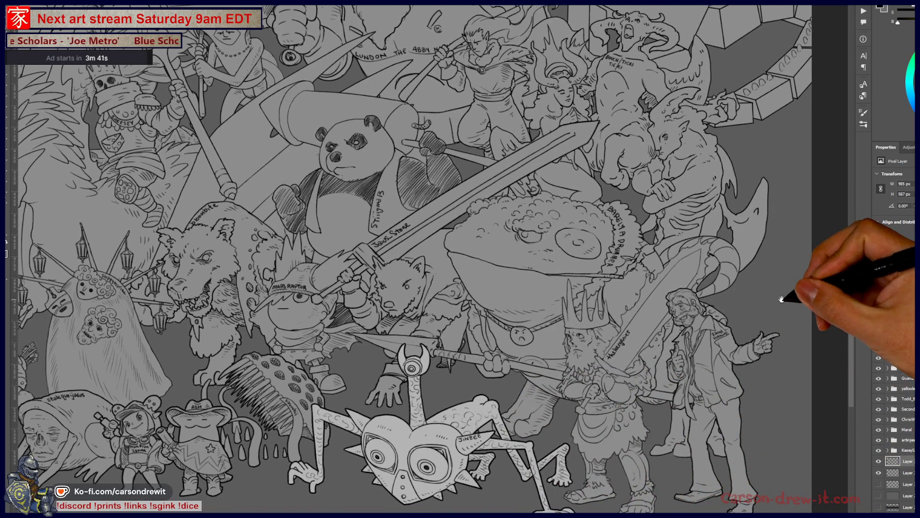
Move up to the collage's upper figures and the faint placed sketch.
{"action": "left_click_drag", "start_coordinate": [785, 288], "coordinate": [797, 380]}
{"action": "mouse_move", "coordinate": [809, 211]}
{"action": "left_mouse_down"}
{"action": "mouse_move", "coordinate": [802, 305]}
{"action": "mouse_move", "coordinate": [814, 408]}
{"action": "left_mouse_up"}
{"action": "mouse_move", "coordinate": [863, 321]}
{"action": "left_mouse_down"}
{"action": "mouse_move", "coordinate": [858, 388]}
{"action": "mouse_move", "coordinate": [802, 274]}
{"action": "mouse_move", "coordinate": [810, 321]}
{"action": "mouse_move", "coordinate": [782, 398]}
{"action": "left_mouse_up"}
{"action": "mouse_move", "coordinate": [650, 440]}
{"action": "left_mouse_down"}
{"action": "mouse_move", "coordinate": [705, 421]}
{"action": "mouse_move", "coordinate": [843, 401]}
{"action": "left_mouse_up"}
{"action": "mouse_move", "coordinate": [638, 391]}
{"action": "left_mouse_down"}
{"action": "mouse_move", "coordinate": [803, 450]}
{"action": "mouse_move", "coordinate": [867, 512]}
{"action": "left_mouse_up"}
Toggle the faint sketch layer's visibility, select the star and fist layers, and group them with Ctrl+G.
{"action": "left_click", "coordinate": [878, 473]}
{"action": "left_click", "coordinate": [878, 472]}
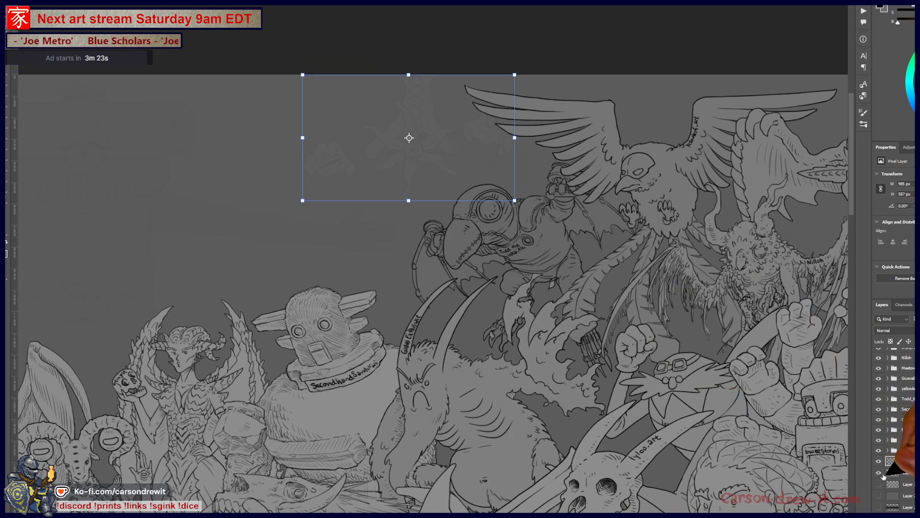
{"action": "left_click", "coordinate": [909, 473], "text": "shift"}
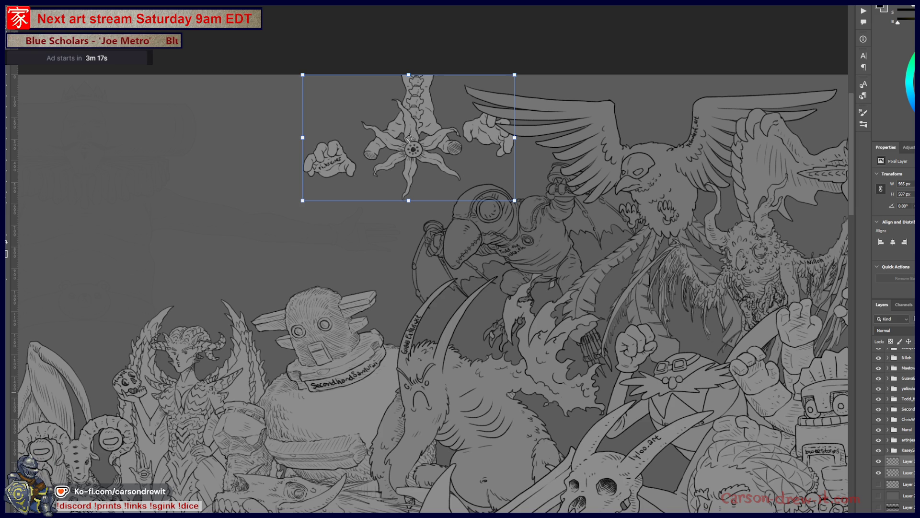
{"action": "key", "text": "alt+bracketleft"}
{"action": "key", "text": "alt+bracketleft"}
{"action": "key", "text": "alt+bracketleft"}
{"action": "key", "text": "alt+bracketright"}
{"action": "key", "text": "ctrl+g"}
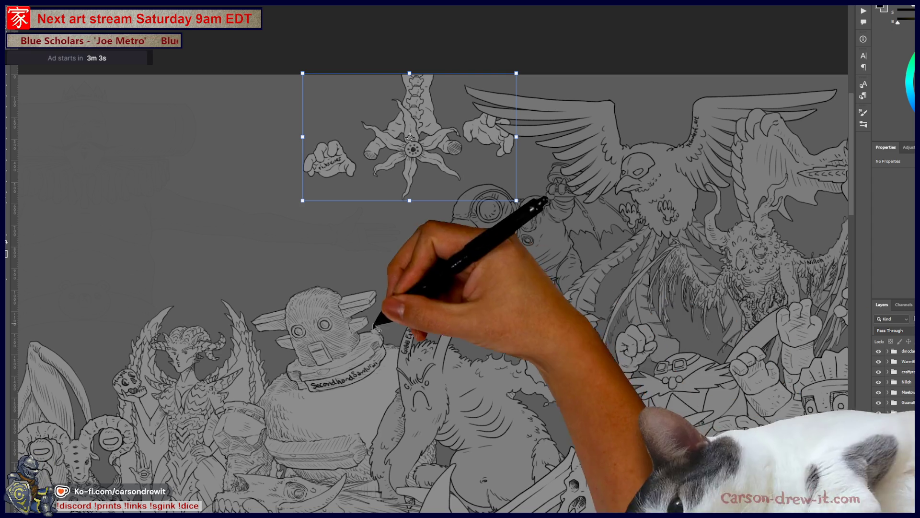
Scroll down through the lower figures, then back up to the blank space at top centre.
{"action": "scroll", "coordinate": [380, 325], "scroll_direction": "down", "scroll_amount": 10}
{"action": "scroll", "coordinate": [624, 426], "scroll_direction": "down", "scroll_amount": 5}
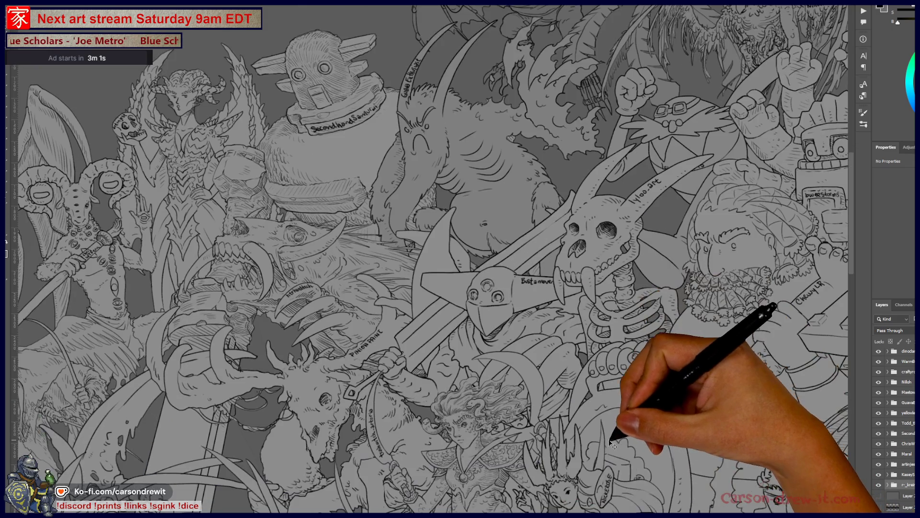
{"action": "scroll", "coordinate": [629, 455], "scroll_direction": "down", "scroll_amount": 14}
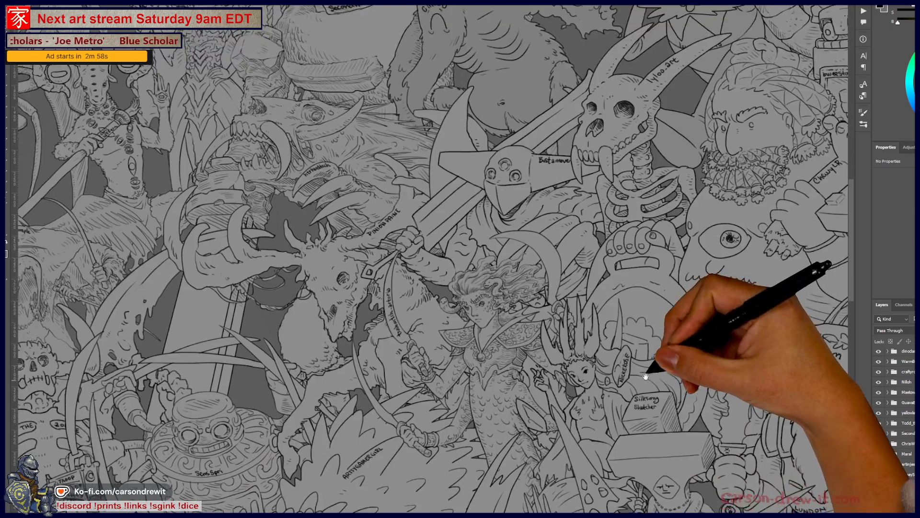
{"action": "scroll", "coordinate": [669, 307], "scroll_direction": "down", "scroll_amount": 9}
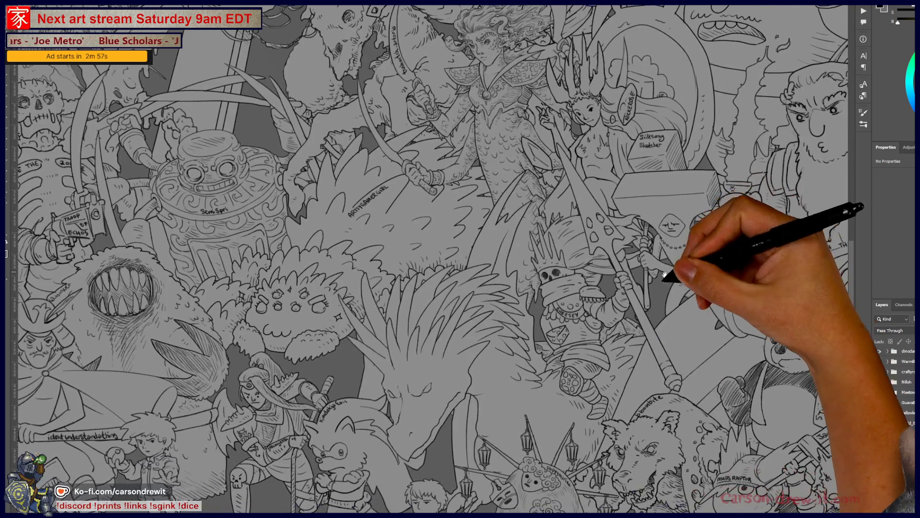
{"action": "scroll", "coordinate": [586, 349], "scroll_direction": "left", "scroll_amount": 10}
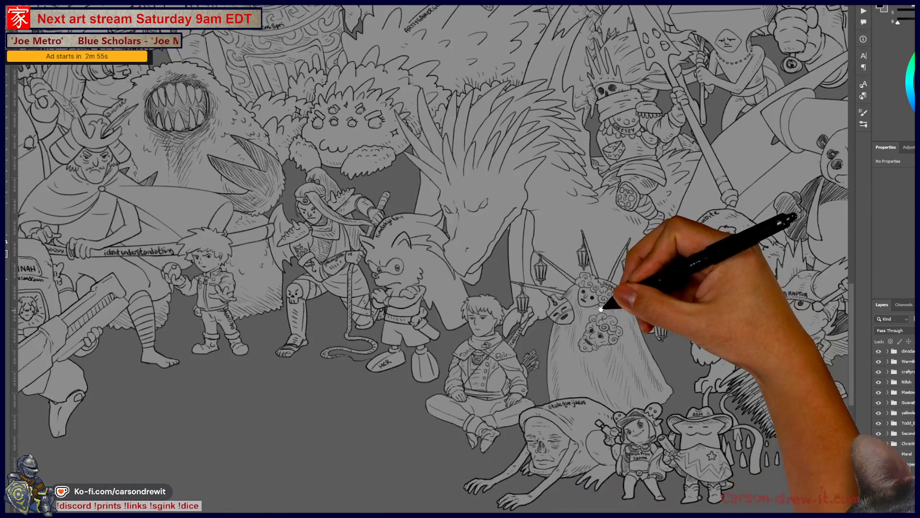
{"action": "scroll", "coordinate": [575, 379], "scroll_direction": "up", "scroll_amount": 5}
{"action": "scroll", "coordinate": [571, 392], "scroll_direction": "up", "scroll_amount": 12}
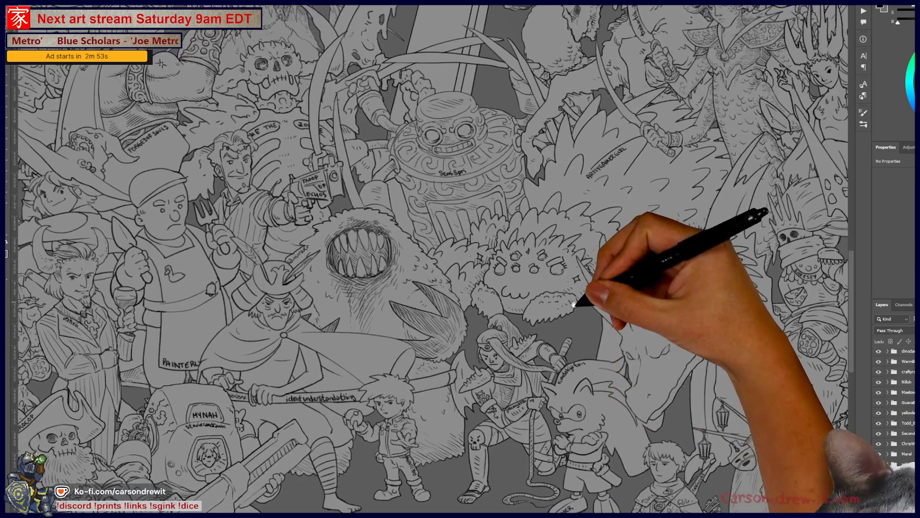
{"action": "scroll", "coordinate": [585, 395], "scroll_direction": "up", "scroll_amount": 10}
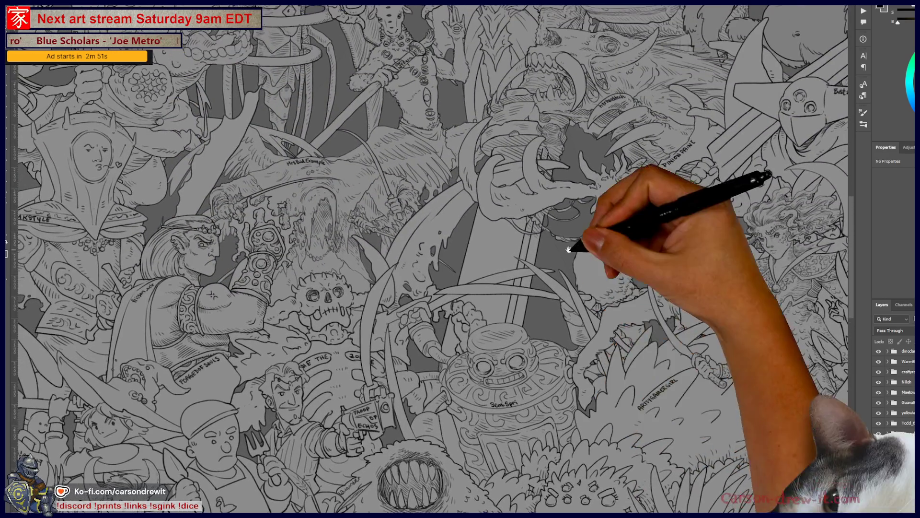
{"action": "scroll", "coordinate": [585, 283], "scroll_direction": "up", "scroll_amount": 10}
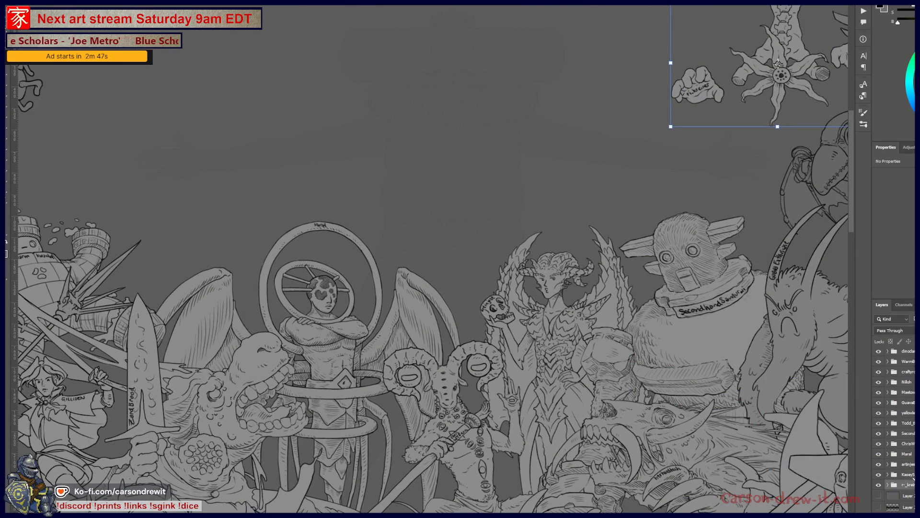
Set the giant figure's layer to 100% opacity so it is no longer ghosted.
{"action": "left_click", "coordinate": [895, 485]}
{"action": "left_click", "coordinate": [895, 485]}
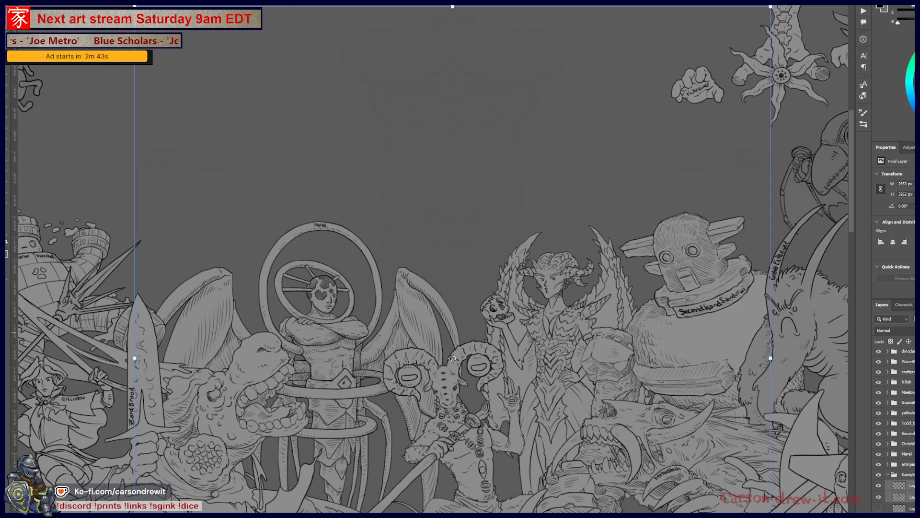
{"action": "key", "text": "0"}
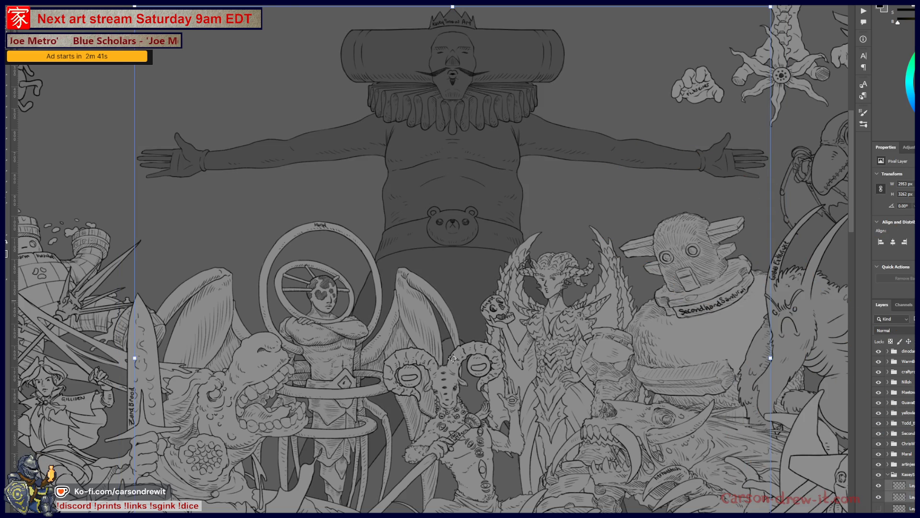
Collapse the giant's layer group, select the bottom layer, and recentre the view on the giant.
{"action": "left_click", "coordinate": [888, 474]}
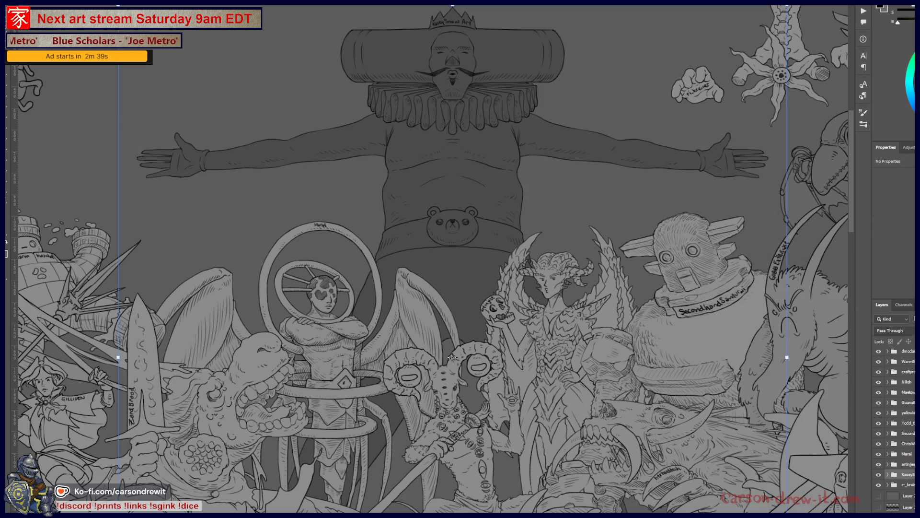
{"action": "left_click", "coordinate": [909, 493]}
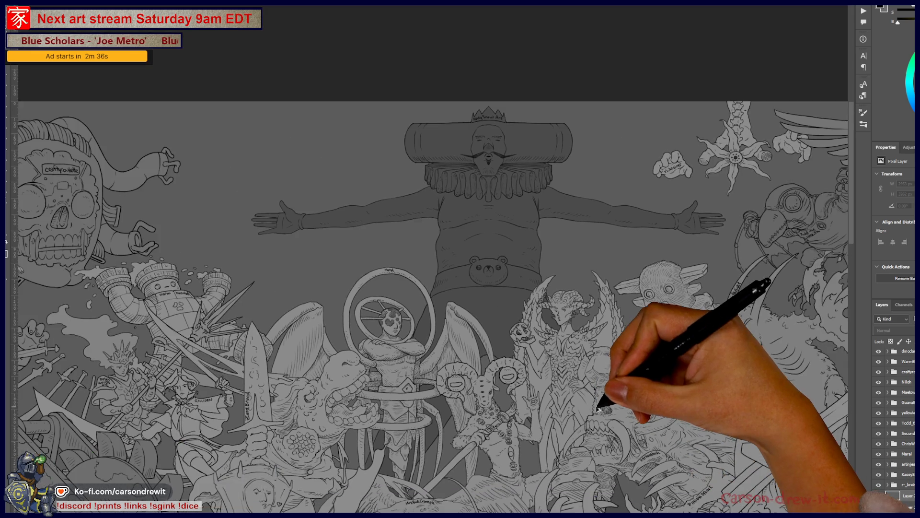
{"action": "scroll", "coordinate": [599, 405], "scroll_direction": "down", "scroll_amount": 1}
{"action": "mouse_move", "coordinate": [628, 428]}
{"action": "left_mouse_down"}
{"action": "mouse_move", "coordinate": [613, 356]}
{"action": "mouse_move", "coordinate": [660, 411]}
{"action": "left_mouse_up"}
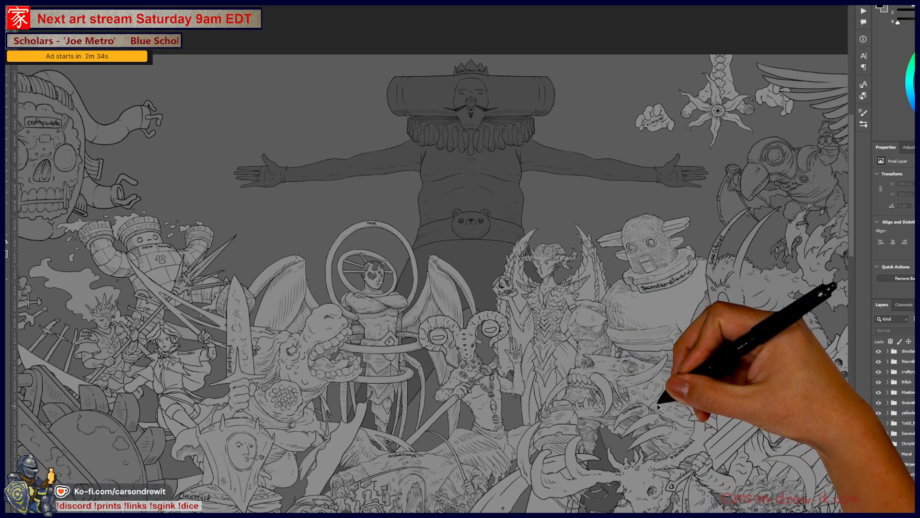
{"action": "scroll", "coordinate": [660, 408], "scroll_direction": "up", "scroll_amount": 2}
{"action": "mouse_move", "coordinate": [617, 360]}
{"action": "left_mouse_down"}
{"action": "mouse_move", "coordinate": [685, 391]}
{"action": "mouse_move", "coordinate": [685, 416]}
{"action": "mouse_move", "coordinate": [614, 290]}
{"action": "left_mouse_up"}
{"action": "mouse_move", "coordinate": [636, 379]}
{"action": "left_mouse_down"}
{"action": "mouse_move", "coordinate": [710, 331]}
{"action": "mouse_move", "coordinate": [627, 405]}
{"action": "mouse_move", "coordinate": [637, 322]}
{"action": "mouse_move", "coordinate": [600, 432]}
{"action": "mouse_move", "coordinate": [616, 312]}
{"action": "mouse_move", "coordinate": [586, 427]}
{"action": "mouse_move", "coordinate": [591, 320]}
{"action": "mouse_move", "coordinate": [615, 273]}
{"action": "left_mouse_up"}
{"action": "left_click_drag", "start_coordinate": [568, 384], "coordinate": [568, 349]}
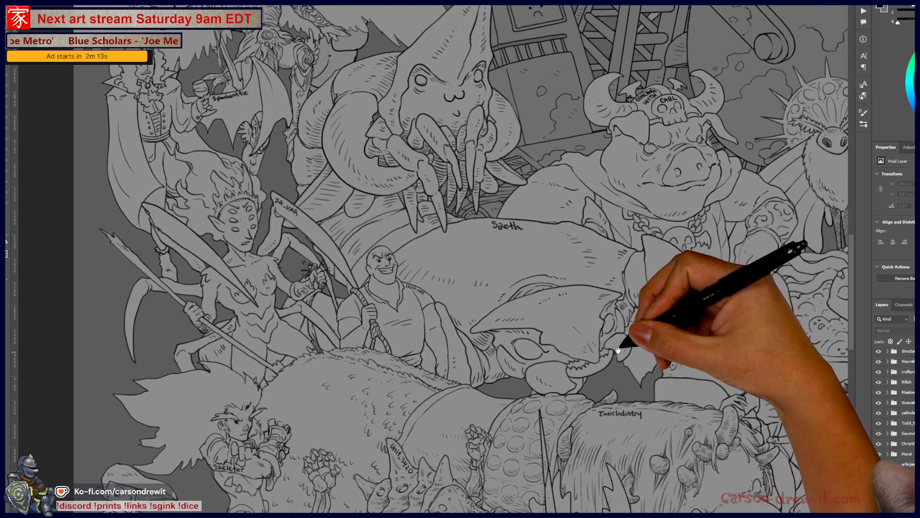
{"action": "left_click_drag", "start_coordinate": [649, 259], "coordinate": [647, 282]}
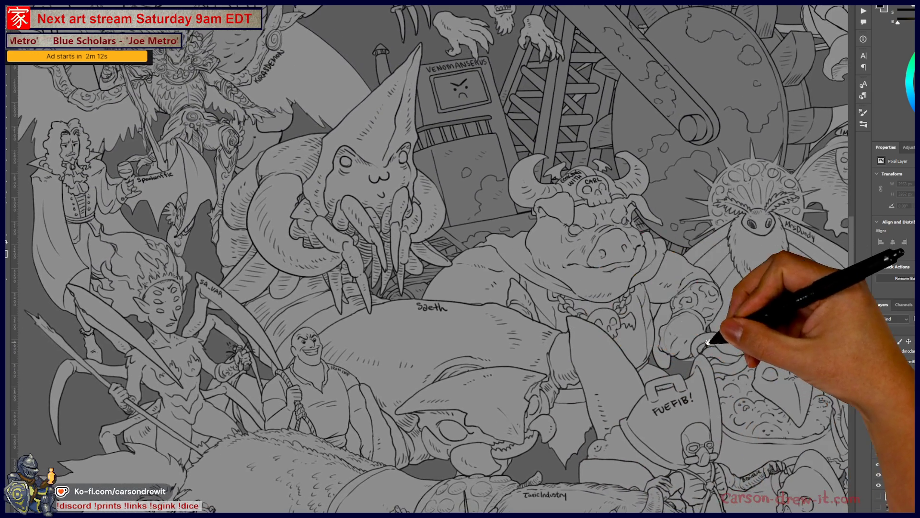
{"action": "left_click_drag", "start_coordinate": [715, 341], "coordinate": [460, 331]}
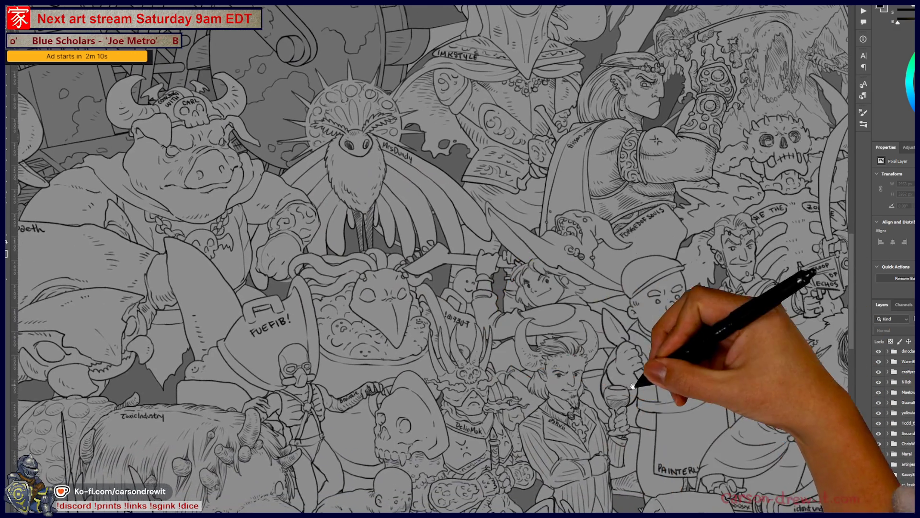
{"action": "mouse_move", "coordinate": [632, 386]}
{"action": "left_mouse_down"}
{"action": "mouse_move", "coordinate": [554, 315]}
{"action": "mouse_move", "coordinate": [612, 318]}
{"action": "mouse_move", "coordinate": [571, 353]}
{"action": "mouse_move", "coordinate": [543, 354]}
{"action": "left_mouse_up"}
{"action": "scroll", "coordinate": [540, 349], "scroll_direction": "down", "scroll_amount": 5}
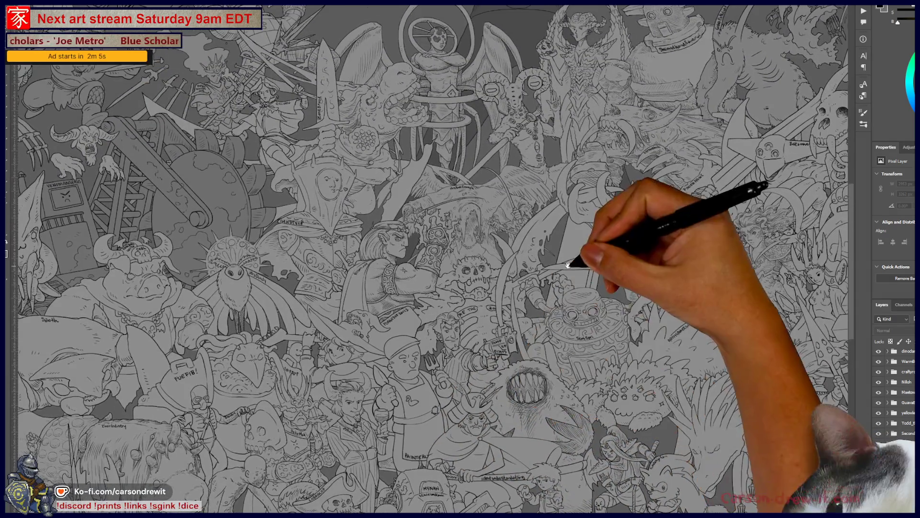
{"action": "left_click_drag", "start_coordinate": [565, 267], "coordinate": [509, 360]}
{"action": "left_click_drag", "start_coordinate": [518, 257], "coordinate": [509, 329]}
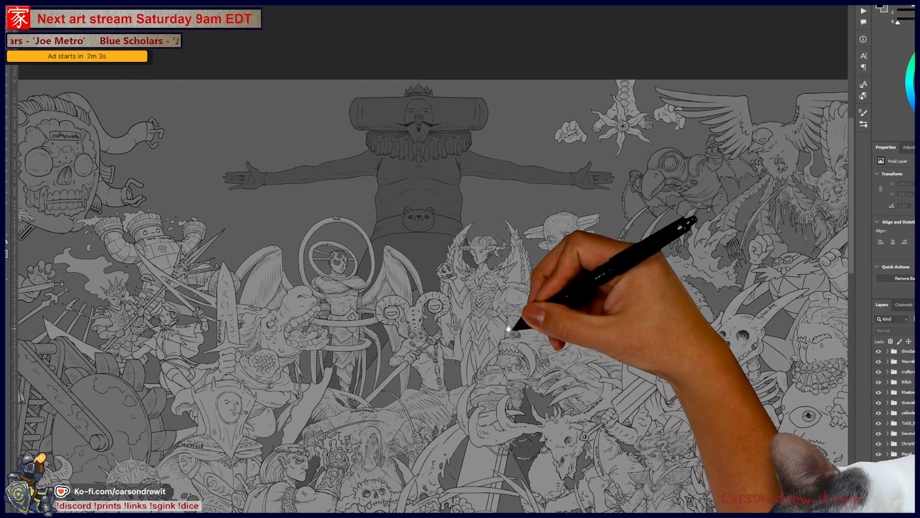
{"action": "scroll", "coordinate": [565, 293], "scroll_direction": "up", "scroll_amount": 2}
{"action": "left_click_drag", "start_coordinate": [545, 283], "coordinate": [529, 315]}
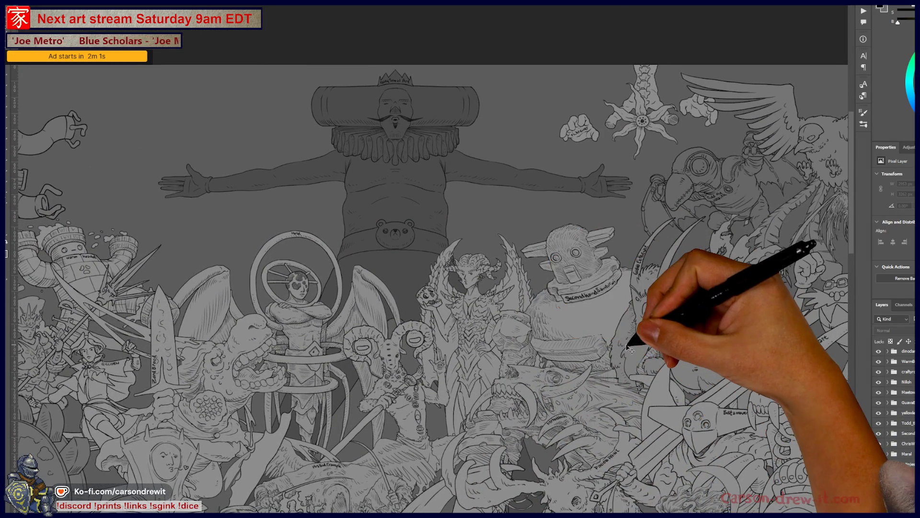
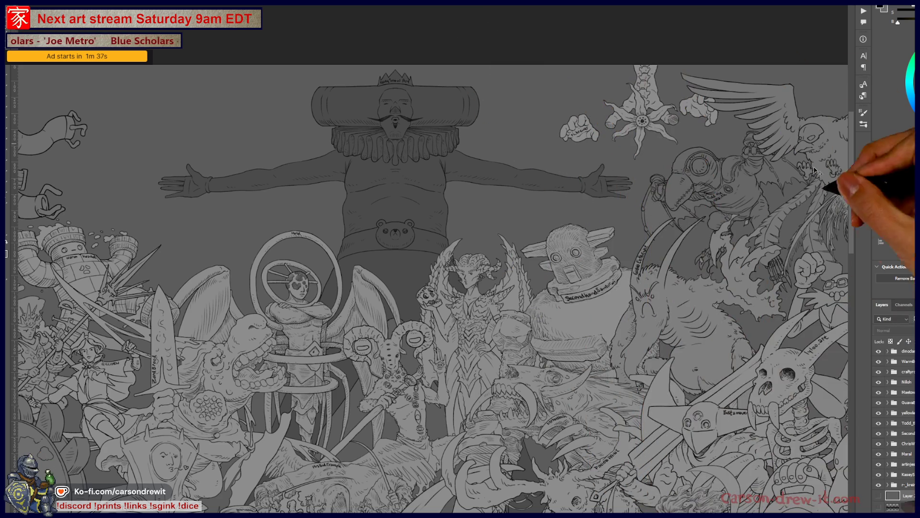
Pan to the top of the crowd illustration to show the Maral label and bear face.
{"action": "mouse_move", "coordinate": [525, 352]}
{"action": "left_mouse_down"}
{"action": "mouse_move", "coordinate": [490, 317]}
{"action": "mouse_move", "coordinate": [464, 314]}
{"action": "mouse_move", "coordinate": [497, 373]}
{"action": "mouse_move", "coordinate": [531, 377]}
{"action": "left_mouse_up"}
{"action": "scroll", "coordinate": [464, 315], "scroll_direction": "up", "scroll_amount": 6}
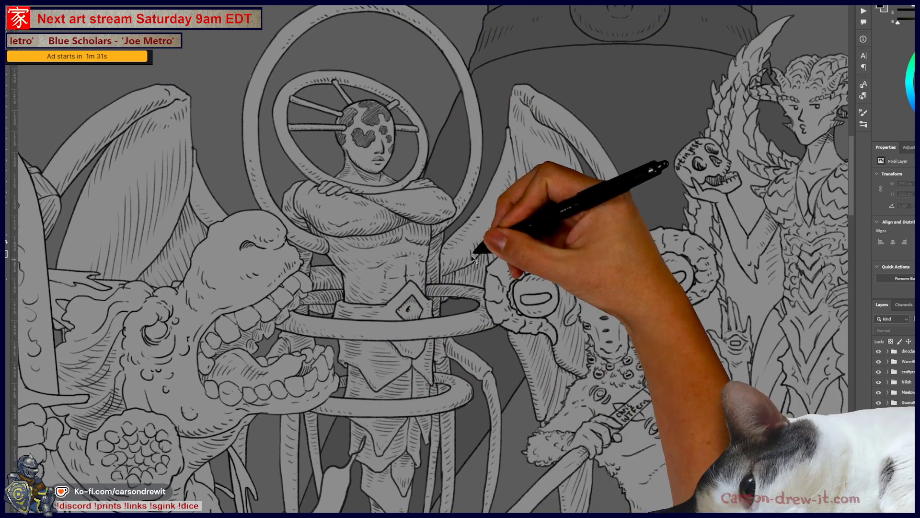
{"action": "left_click_drag", "start_coordinate": [497, 227], "coordinate": [494, 246]}
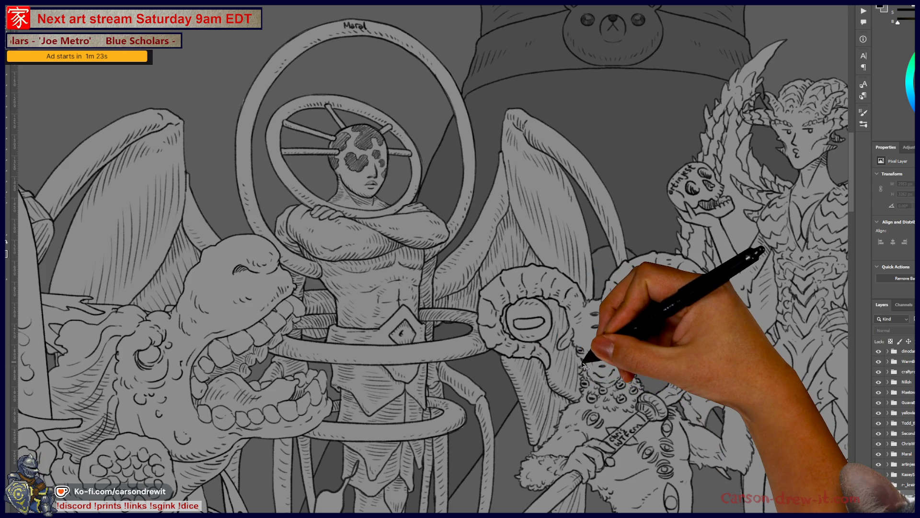
{"action": "scroll", "coordinate": [583, 365], "scroll_direction": "down", "scroll_amount": 1}
{"action": "scroll", "coordinate": [583, 365], "scroll_direction": "down", "scroll_amount": 3}
{"action": "scroll", "coordinate": [582, 365], "scroll_direction": "right", "scroll_amount": 3}
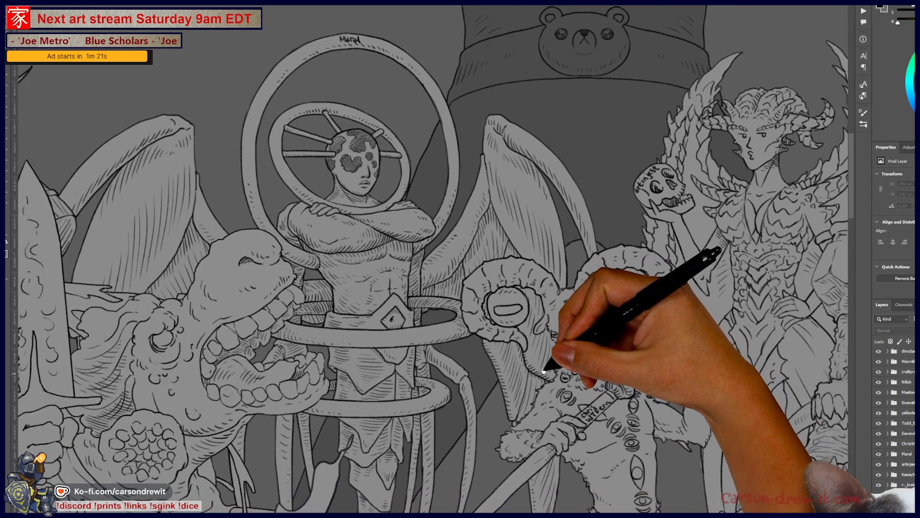
{"action": "scroll", "coordinate": [547, 401], "scroll_direction": "right", "scroll_amount": 5}
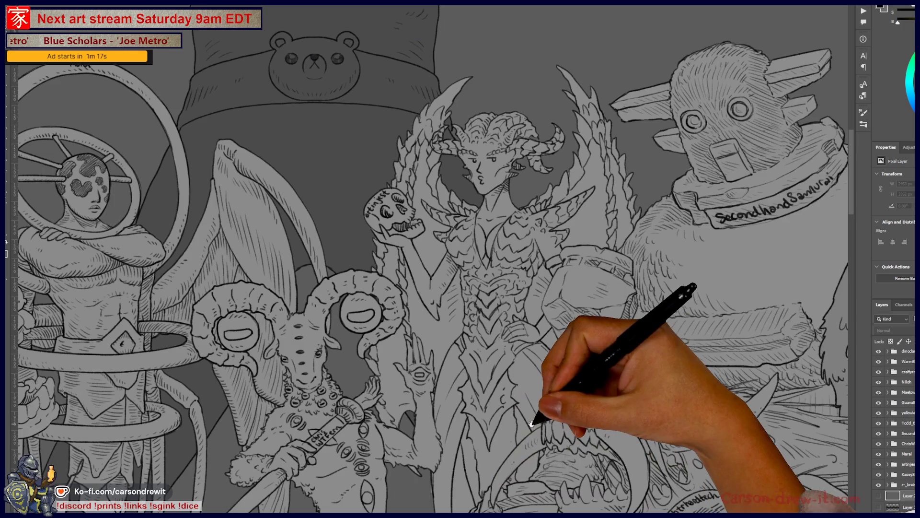
{"action": "scroll", "coordinate": [477, 148], "scroll_direction": "up", "scroll_amount": 2}
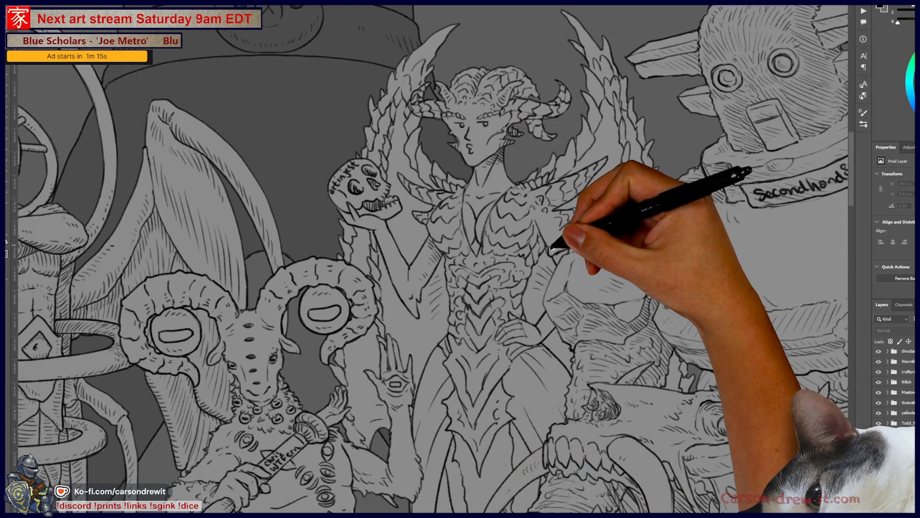
{"action": "scroll", "coordinate": [550, 248], "scroll_direction": "down", "scroll_amount": 2}
{"action": "scroll", "coordinate": [563, 272], "scroll_direction": "right", "scroll_amount": 2}
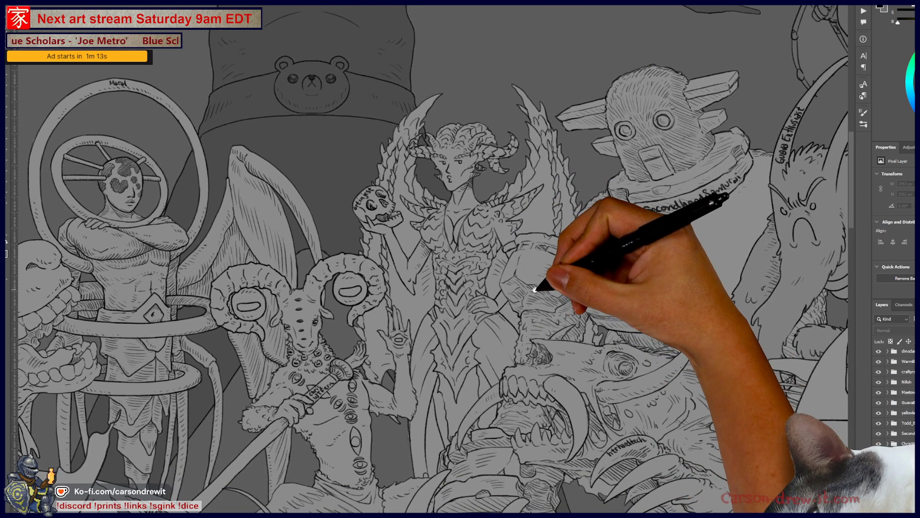
{"action": "scroll", "coordinate": [570, 316], "scroll_direction": "down", "scroll_amount": 3}
{"action": "scroll", "coordinate": [531, 253], "scroll_direction": "up", "scroll_amount": 2}
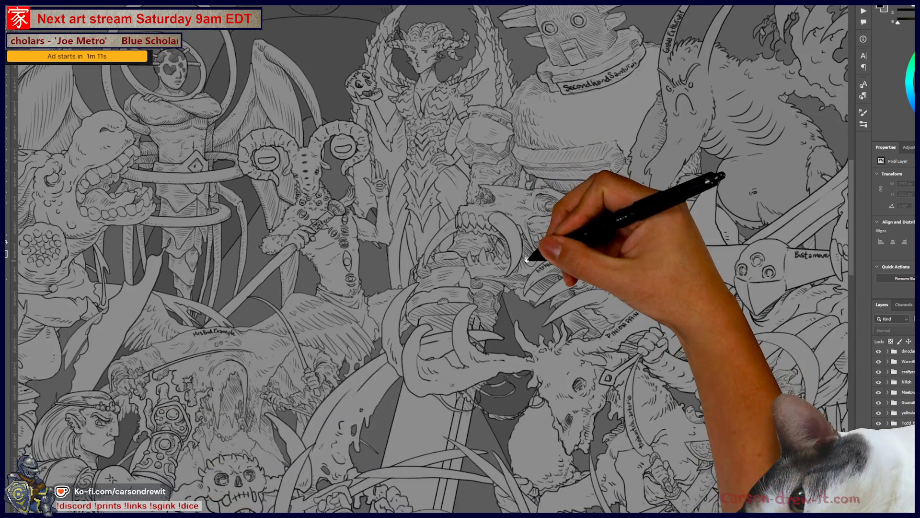
Pan down to the lower-right figures, centring the view on the panda, frog and cat.
{"action": "left_click_drag", "start_coordinate": [599, 379], "coordinate": [590, 267]}
{"action": "mouse_move", "coordinate": [571, 390]}
{"action": "left_mouse_down"}
{"action": "mouse_move", "coordinate": [450, 376]}
{"action": "mouse_move", "coordinate": [530, 353]}
{"action": "left_mouse_up"}
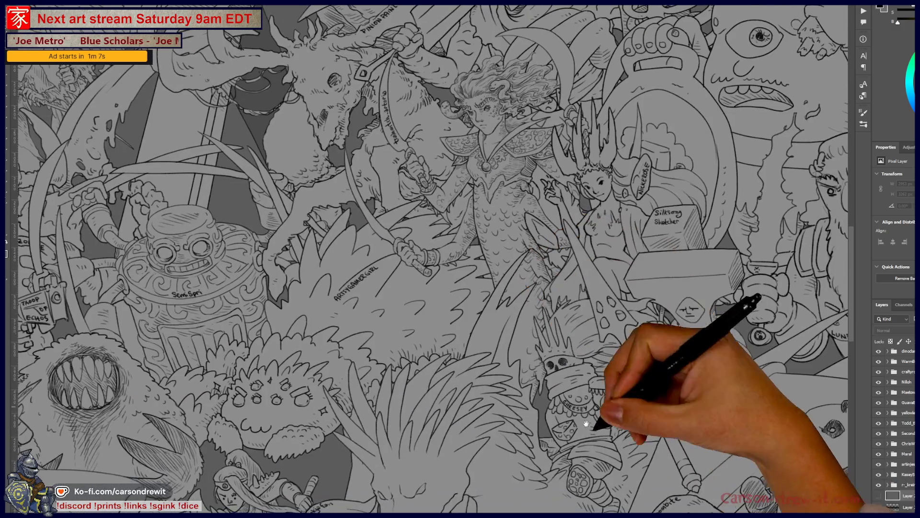
{"action": "left_click_drag", "start_coordinate": [600, 421], "coordinate": [571, 287]}
{"action": "mouse_move", "coordinate": [615, 458]}
{"action": "left_mouse_down"}
{"action": "mouse_move", "coordinate": [555, 287]}
{"action": "mouse_move", "coordinate": [391, 374]}
{"action": "mouse_move", "coordinate": [503, 319]}
{"action": "mouse_move", "coordinate": [582, 329]}
{"action": "mouse_move", "coordinate": [503, 376]}
{"action": "mouse_move", "coordinate": [547, 388]}
{"action": "mouse_move", "coordinate": [507, 405]}
{"action": "mouse_move", "coordinate": [508, 419]}
{"action": "mouse_move", "coordinate": [503, 400]}
{"action": "left_mouse_up"}
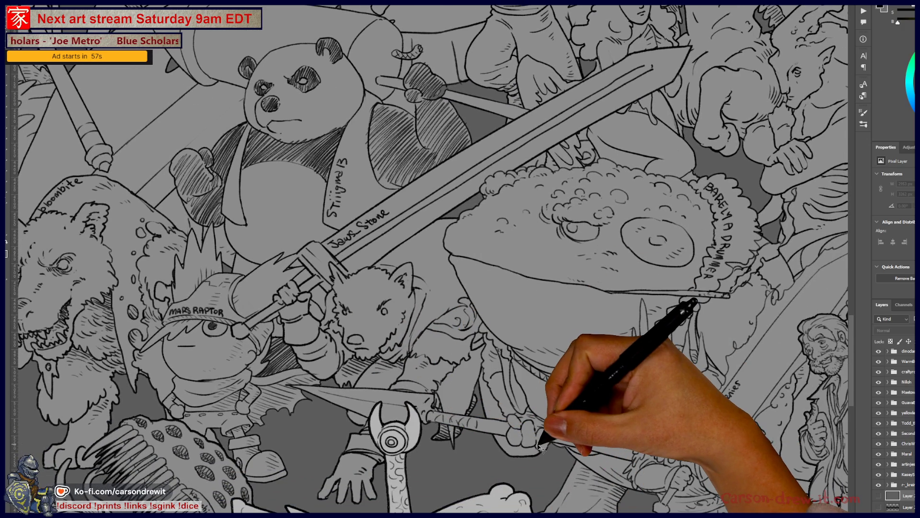
{"action": "mouse_move", "coordinate": [530, 456]}
{"action": "left_mouse_down"}
{"action": "mouse_move", "coordinate": [500, 448]}
{"action": "mouse_move", "coordinate": [510, 444]}
{"action": "mouse_move", "coordinate": [499, 451]}
{"action": "mouse_move", "coordinate": [484, 394]}
{"action": "left_mouse_up"}
{"action": "scroll", "coordinate": [524, 448], "scroll_direction": "right", "scroll_amount": 3}
{"action": "scroll", "coordinate": [524, 448], "scroll_direction": "down", "scroll_amount": 1}
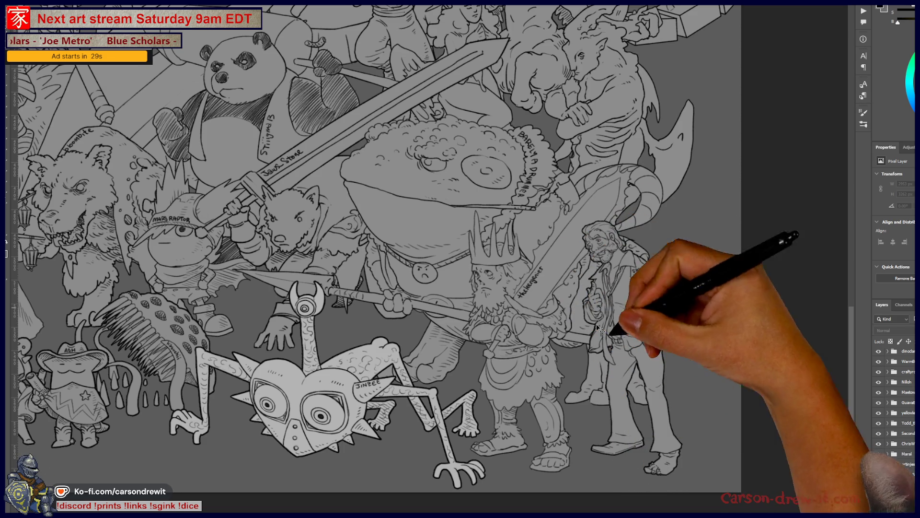
{"action": "scroll", "coordinate": [895, 427], "scroll_direction": "up", "scroll_amount": 5}
{"action": "scroll", "coordinate": [894, 427], "scroll_direction": "up", "scroll_amount": 5}
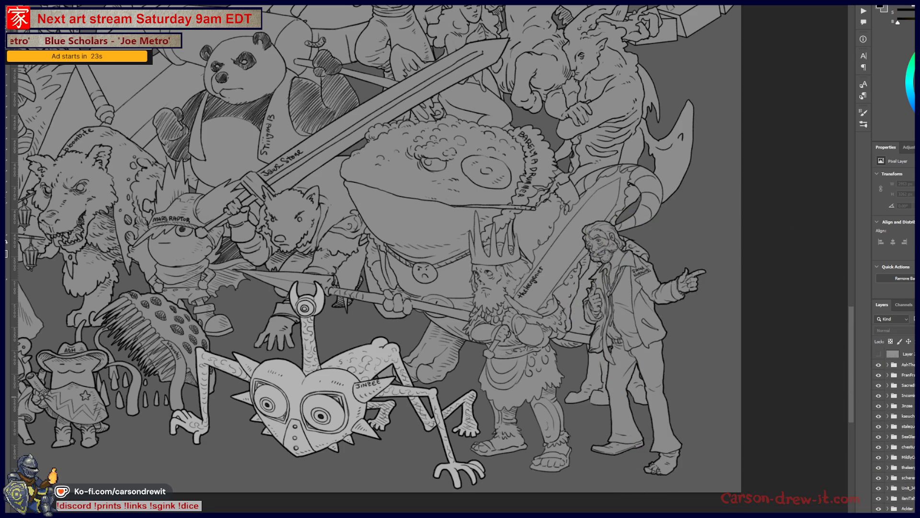
Nudge the crowned king and old man figures, leaving transform handles on the old man.
{"action": "left_click", "coordinate": [911, 467]}
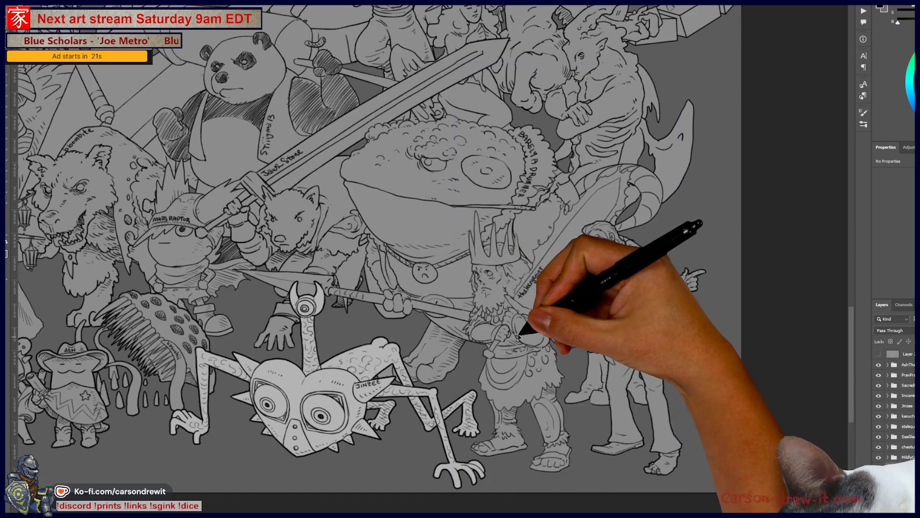
{"action": "left_click_drag", "start_coordinate": [523, 322], "coordinate": [529, 345]}
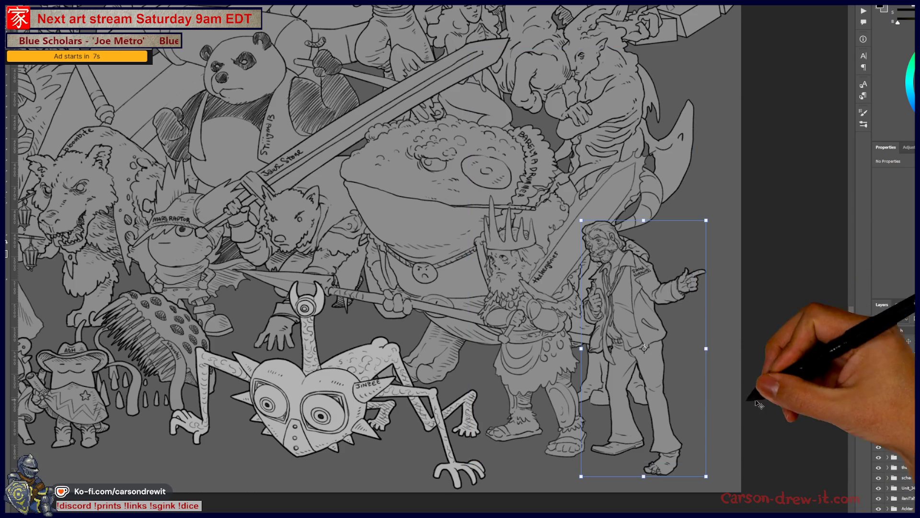
{"action": "left_click_drag", "start_coordinate": [664, 391], "coordinate": [663, 402]}
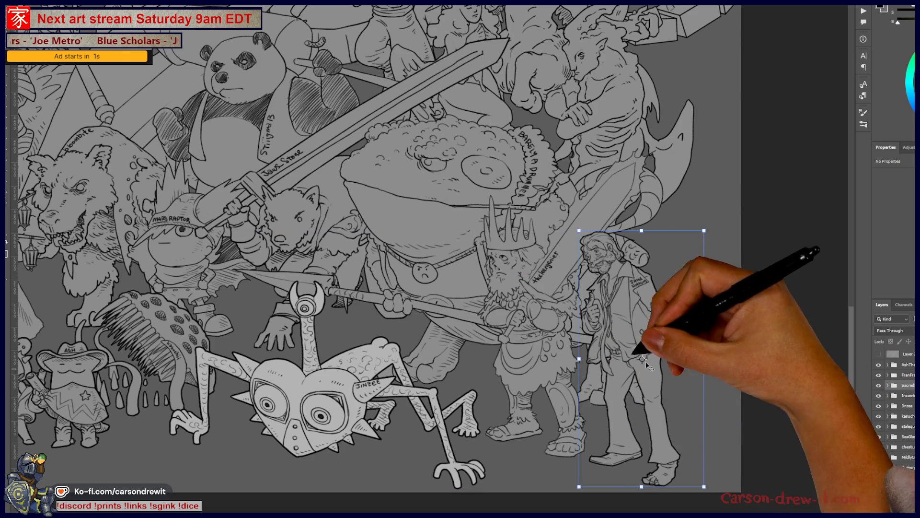
{"action": "left_click_drag", "start_coordinate": [597, 327], "coordinate": [609, 336]}
{"action": "left_click", "coordinate": [610, 336]}
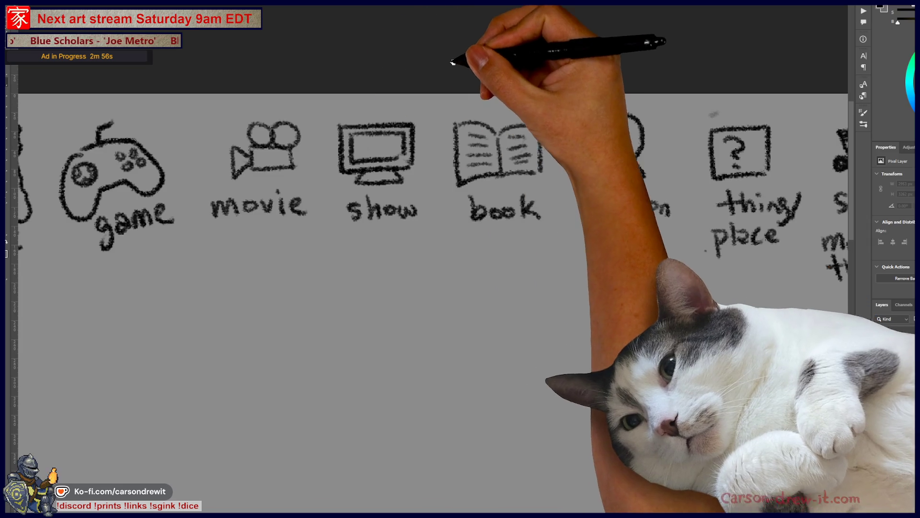
Pan across the clue canvas and zoom out to show the whole category icon row.
{"action": "left_click_drag", "start_coordinate": [452, 58], "coordinate": [410, 37]}
{"action": "mouse_move", "coordinate": [370, 209]}
{"action": "left_mouse_down"}
{"action": "mouse_move", "coordinate": [318, 226]}
{"action": "mouse_move", "coordinate": [302, 221]}
{"action": "mouse_move", "coordinate": [494, 244]}
{"action": "mouse_move", "coordinate": [432, 236]}
{"action": "left_mouse_up"}
{"action": "key", "text": "ctrl+minus"}
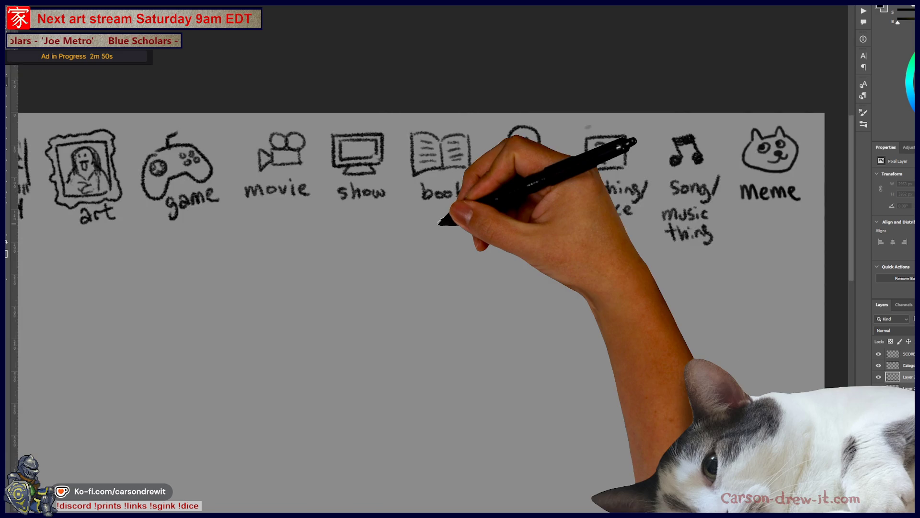
{"action": "scroll", "coordinate": [442, 216], "scroll_direction": "up", "scroll_amount": 2}
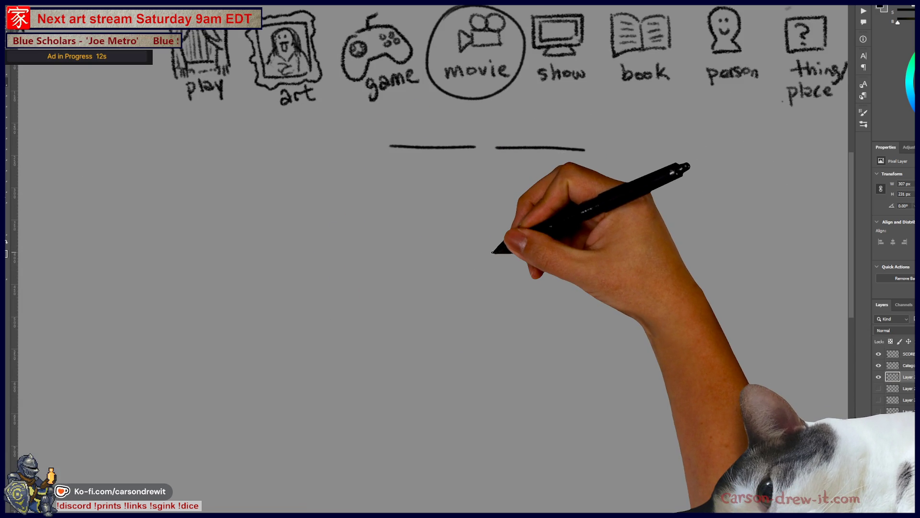
Sketch the small hatted figure with its arm and a round-topped staff.
{"action": "left_click_drag", "start_coordinate": [387, 293], "coordinate": [396, 291]}
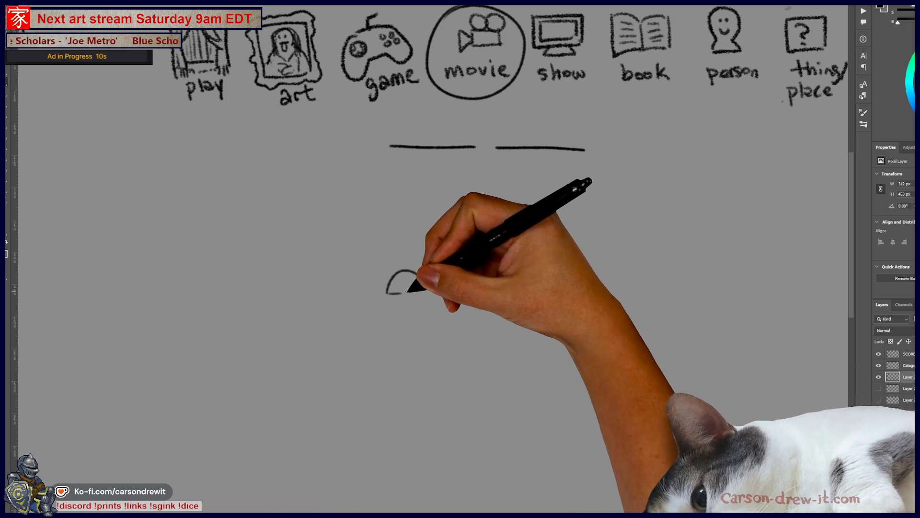
{"action": "key", "text": "ctrl"}
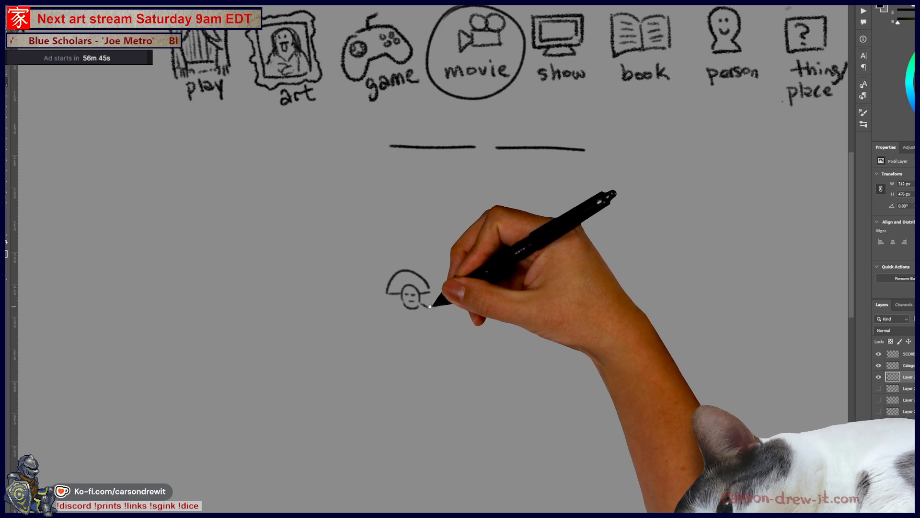
{"action": "left_click_drag", "start_coordinate": [440, 301], "coordinate": [440, 293]}
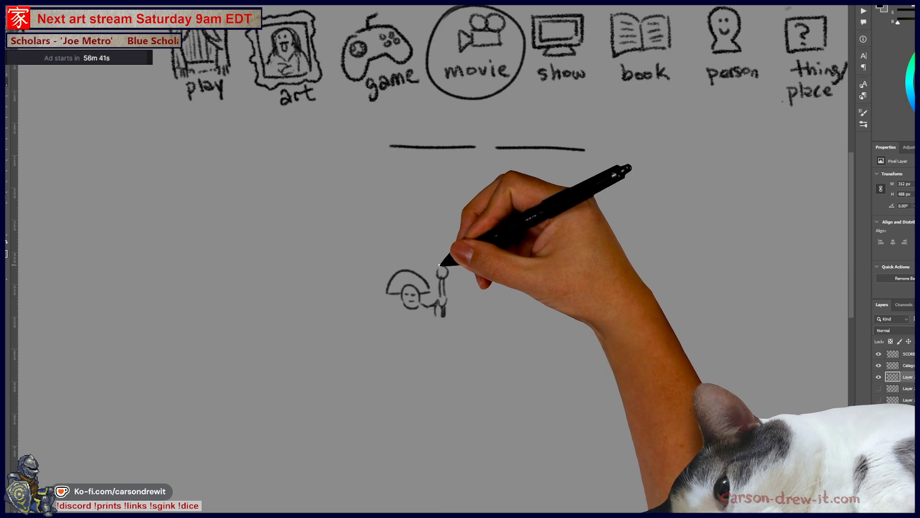
{"action": "left_click_drag", "start_coordinate": [398, 307], "coordinate": [393, 318]}
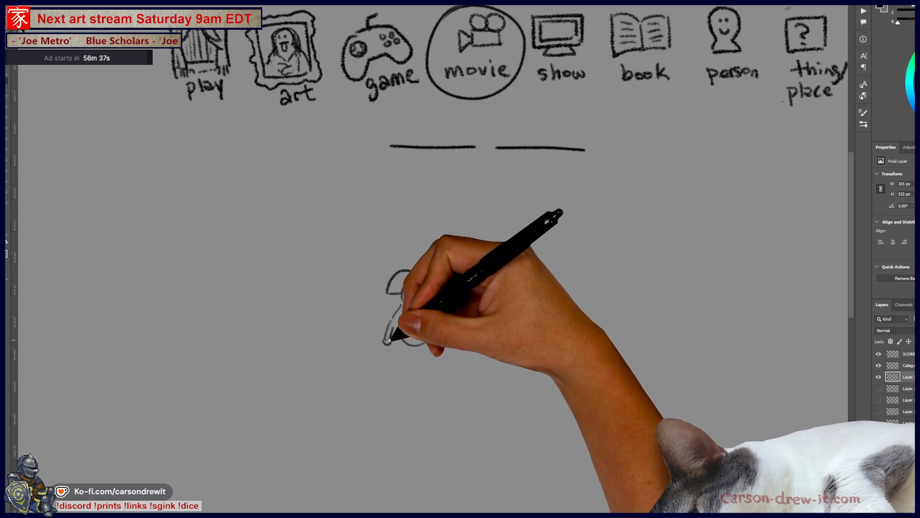
{"action": "left_click_drag", "start_coordinate": [441, 266], "coordinate": [442, 307]}
{"action": "mouse_move", "coordinate": [428, 341]}
{"action": "left_mouse_down"}
{"action": "mouse_move", "coordinate": [449, 309]}
{"action": "mouse_move", "coordinate": [479, 312]}
{"action": "left_mouse_up"}
Draw the ground line and rock edge, undoing bad strokes, and sketch lower-left hills and an arch.
{"action": "mouse_move", "coordinate": [363, 345]}
{"action": "left_mouse_down"}
{"action": "mouse_move", "coordinate": [359, 286]}
{"action": "mouse_move", "coordinate": [396, 287]}
{"action": "mouse_move", "coordinate": [376, 263]}
{"action": "left_mouse_up"}
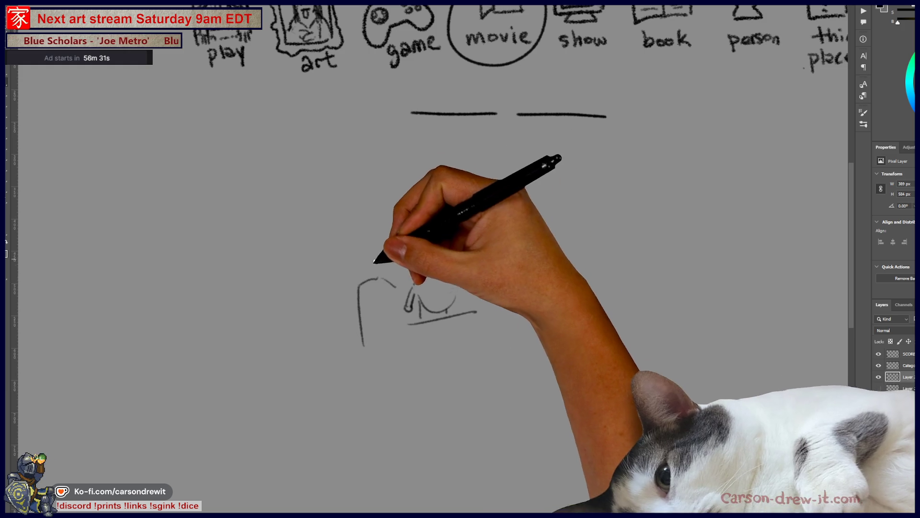
{"action": "key", "text": "ctrl+z"}
{"action": "key", "text": "ctrl+z"}
{"action": "key", "text": "ctrl+z"}
{"action": "mouse_move", "coordinate": [330, 352]}
{"action": "left_mouse_down"}
{"action": "mouse_move", "coordinate": [341, 203]}
{"action": "mouse_move", "coordinate": [376, 218]}
{"action": "mouse_move", "coordinate": [485, 192]}
{"action": "mouse_move", "coordinate": [515, 338]}
{"action": "mouse_move", "coordinate": [538, 366]}
{"action": "left_mouse_up"}
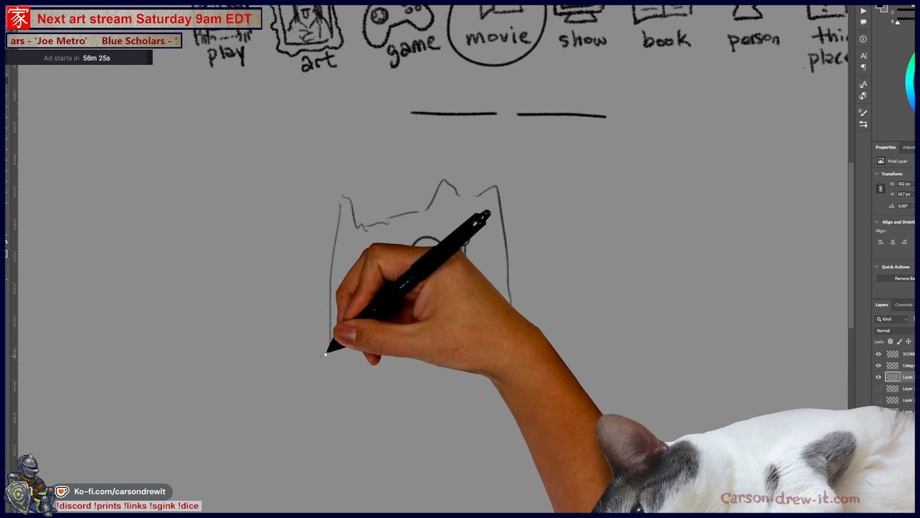
{"action": "key", "text": "ctrl+z"}
{"action": "key", "text": "ctrl+z"}
{"action": "left_click_drag", "start_coordinate": [272, 403], "coordinate": [325, 349]}
{"action": "left_click_drag", "start_coordinate": [326, 402], "coordinate": [365, 395]}
{"action": "left_click_drag", "start_coordinate": [384, 340], "coordinate": [384, 366]}
{"action": "left_click_drag", "start_coordinate": [453, 352], "coordinate": [460, 365]}
{"action": "left_click_drag", "start_coordinate": [406, 400], "coordinate": [412, 401]}
Extend the rock's right outline and add a row of grass-like arches, lassoing the grass strokes.
{"action": "left_click_drag", "start_coordinate": [474, 378], "coordinate": [442, 285]}
{"action": "left_click_drag", "start_coordinate": [480, 223], "coordinate": [505, 268]}
{"action": "mouse_move", "coordinate": [357, 365]}
{"action": "left_mouse_down"}
{"action": "mouse_move", "coordinate": [405, 318]}
{"action": "mouse_move", "coordinate": [433, 390]}
{"action": "left_mouse_up"}
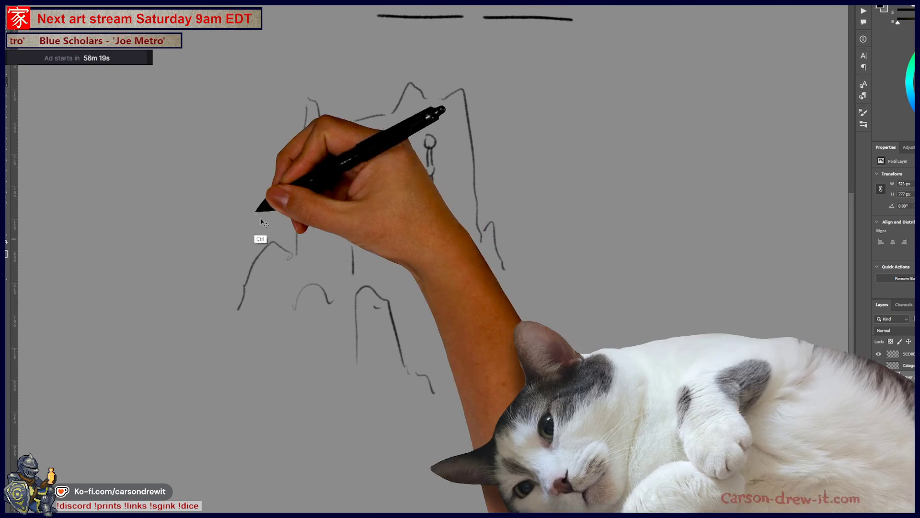
{"action": "key", "text": "ctrl+z"}
{"action": "key", "text": "ctrl+z"}
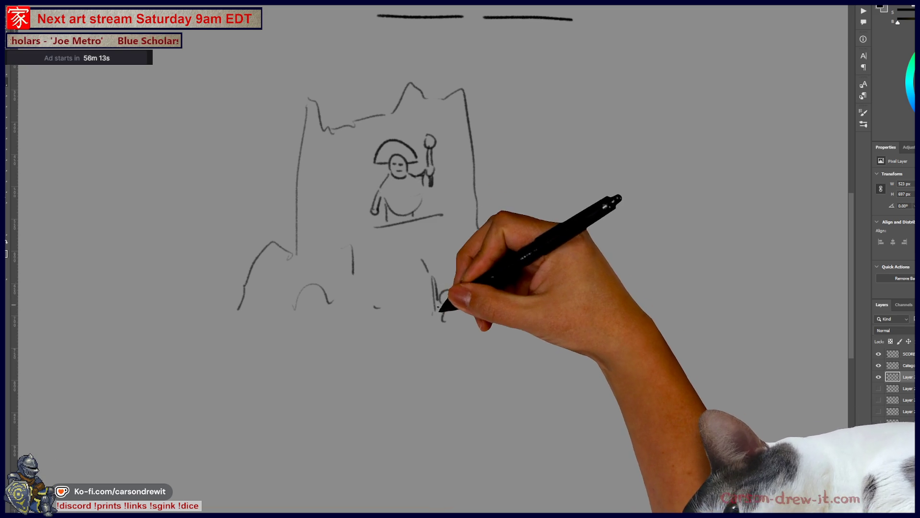
{"action": "mouse_move", "coordinate": [463, 300]}
{"action": "left_mouse_down"}
{"action": "mouse_move", "coordinate": [469, 311]}
{"action": "mouse_move", "coordinate": [482, 298]}
{"action": "left_mouse_up"}
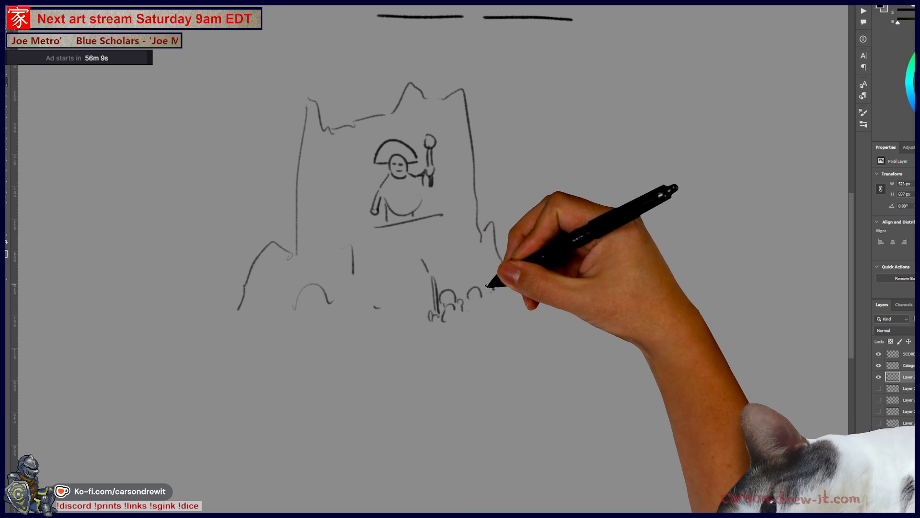
{"action": "left_click_drag", "start_coordinate": [499, 277], "coordinate": [547, 263]}
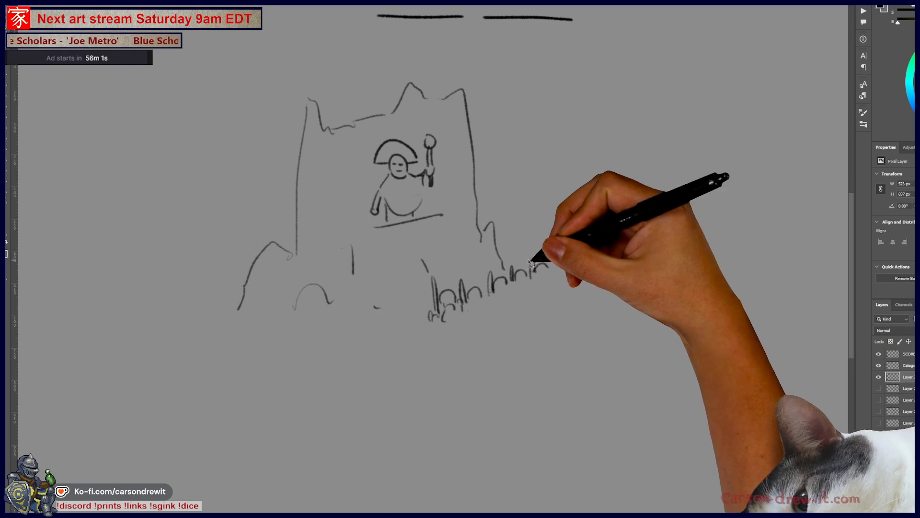
{"action": "mouse_move", "coordinate": [506, 265]}
{"action": "left_mouse_down"}
{"action": "mouse_move", "coordinate": [417, 275]}
{"action": "mouse_move", "coordinate": [520, 253]}
{"action": "left_mouse_up"}
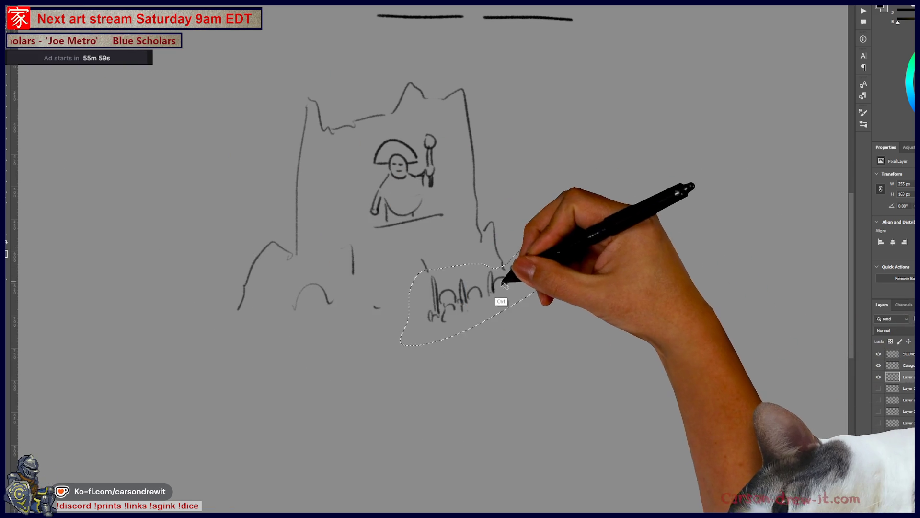
Lasso the small figure strokes and duplicate them into several copies beside the castle.
{"action": "mouse_move", "coordinate": [469, 267]}
{"action": "left_mouse_down"}
{"action": "mouse_move", "coordinate": [426, 329]}
{"action": "mouse_move", "coordinate": [444, 274]}
{"action": "mouse_move", "coordinate": [506, 266]}
{"action": "mouse_move", "coordinate": [492, 335]}
{"action": "mouse_move", "coordinate": [517, 268]}
{"action": "left_mouse_up"}
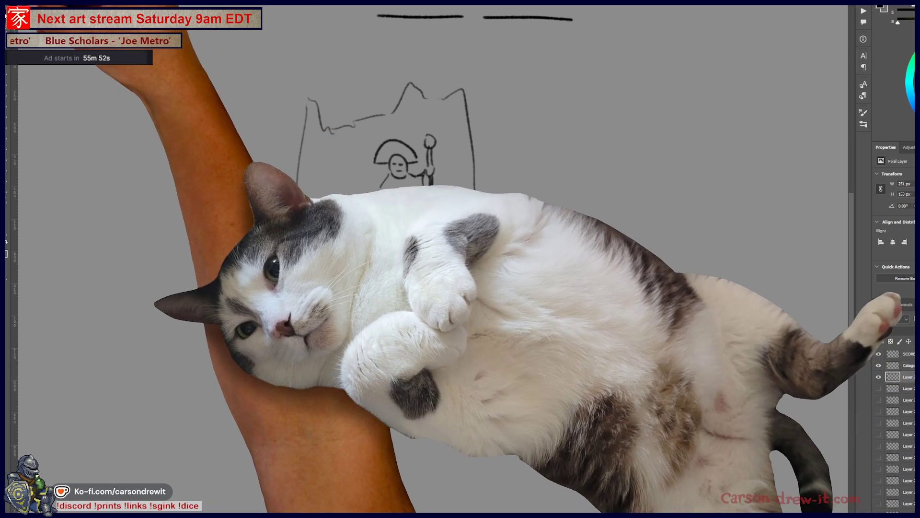
{"action": "mouse_move", "coordinate": [547, 276]}
{"action": "left_mouse_down"}
{"action": "mouse_move", "coordinate": [484, 295]}
{"action": "mouse_move", "coordinate": [507, 315]}
{"action": "left_mouse_up"}
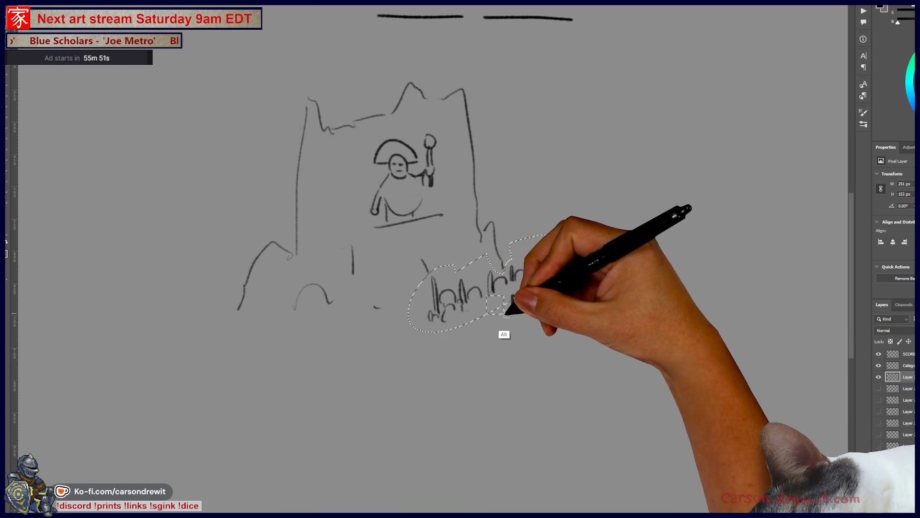
{"action": "key", "text": "ctrl+t"}
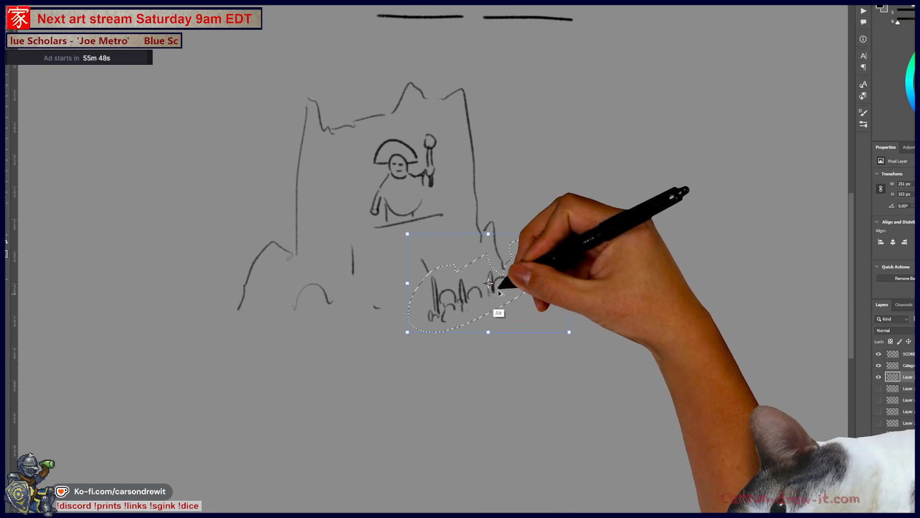
{"action": "mouse_move", "coordinate": [499, 293]}
{"action": "left_mouse_down"}
{"action": "mouse_move", "coordinate": [526, 302]}
{"action": "mouse_move", "coordinate": [518, 302]}
{"action": "left_mouse_up"}
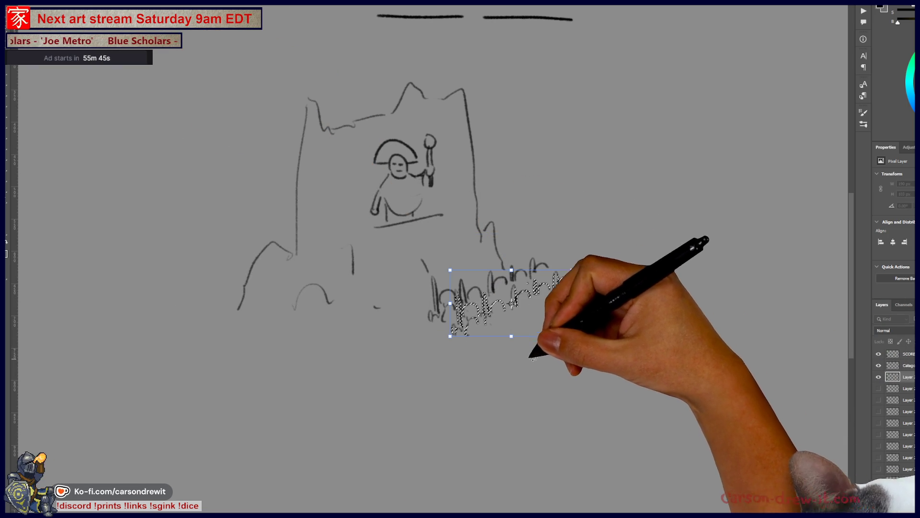
{"action": "mouse_move", "coordinate": [513, 299]}
{"action": "left_mouse_down"}
{"action": "mouse_move", "coordinate": [504, 309]}
{"action": "mouse_move", "coordinate": [545, 335]}
{"action": "mouse_move", "coordinate": [524, 306]}
{"action": "left_mouse_up"}
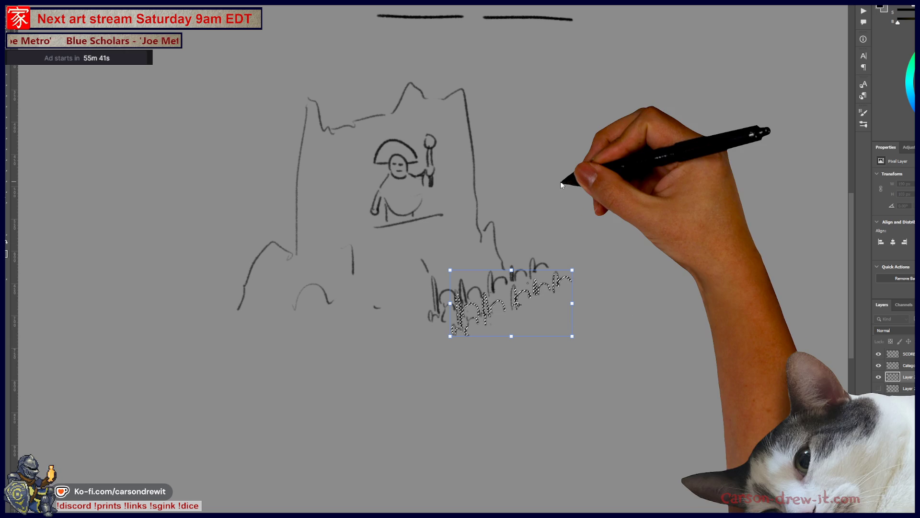
{"action": "mouse_move", "coordinate": [566, 332]}
{"action": "left_mouse_down"}
{"action": "mouse_move", "coordinate": [561, 327]}
{"action": "mouse_move", "coordinate": [606, 362]}
{"action": "mouse_move", "coordinate": [598, 361]}
{"action": "mouse_move", "coordinate": [699, 403]}
{"action": "mouse_move", "coordinate": [735, 395]}
{"action": "left_mouse_up"}
Select the crowd, scale it down slightly and duplicate it up and to the right.
{"action": "key", "text": "h"}
{"action": "mouse_move", "coordinate": [736, 439]}
{"action": "left_mouse_down"}
{"action": "mouse_move", "coordinate": [661, 431]}
{"action": "mouse_move", "coordinate": [518, 382]}
{"action": "left_mouse_up"}
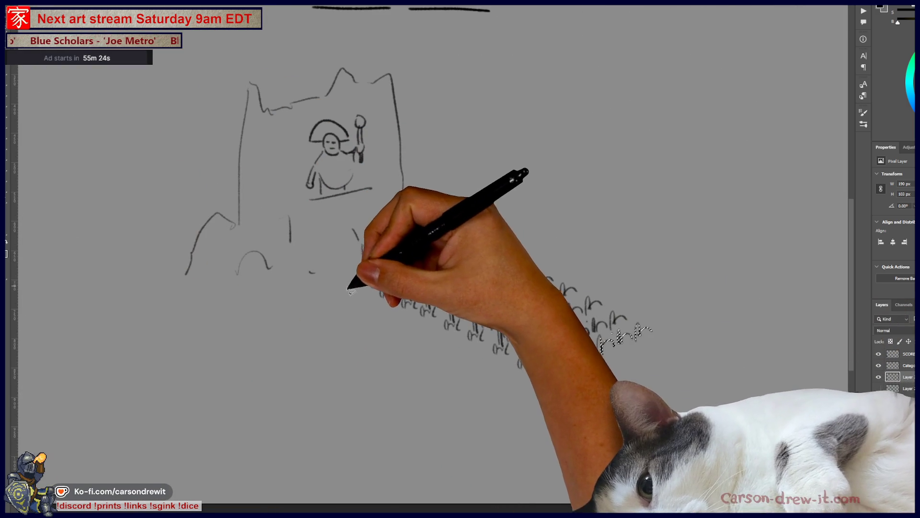
{"action": "mouse_move", "coordinate": [348, 287]}
{"action": "left_mouse_down"}
{"action": "mouse_move", "coordinate": [372, 234]}
{"action": "mouse_move", "coordinate": [526, 222]}
{"action": "mouse_move", "coordinate": [670, 363]}
{"action": "mouse_move", "coordinate": [366, 278]}
{"action": "left_mouse_up"}
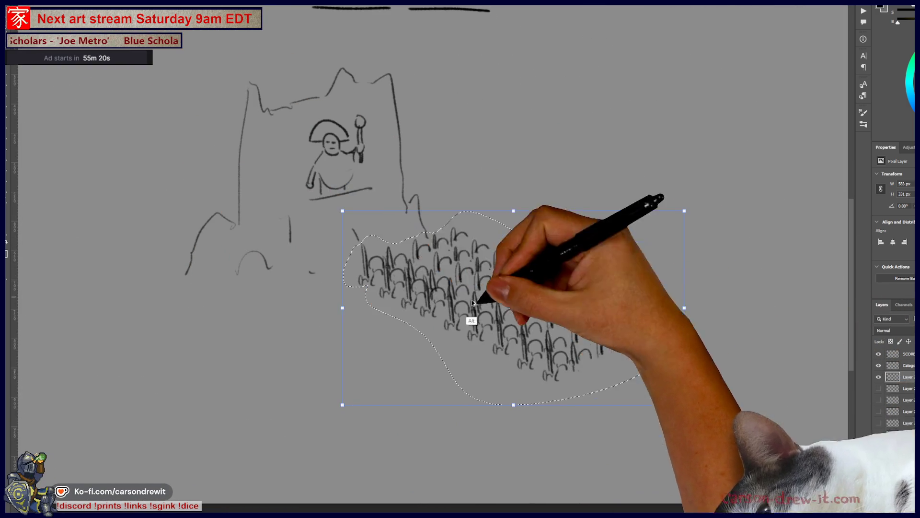
{"action": "mouse_move", "coordinate": [470, 319]}
{"action": "left_mouse_down"}
{"action": "mouse_move", "coordinate": [366, 402]}
{"action": "mouse_move", "coordinate": [384, 380]}
{"action": "left_mouse_up"}
{"action": "mouse_move", "coordinate": [437, 354]}
{"action": "left_mouse_down"}
{"action": "mouse_move", "coordinate": [493, 346]}
{"action": "mouse_move", "coordinate": [664, 267]}
{"action": "left_mouse_up"}
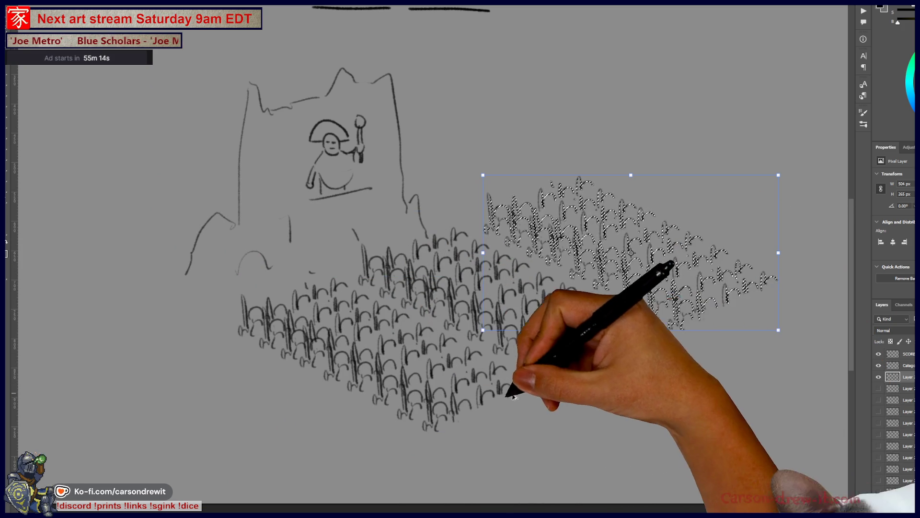
{"action": "scroll", "coordinate": [501, 398], "scroll_direction": "down", "scroll_amount": 1}
{"action": "scroll", "coordinate": [601, 245], "scroll_direction": "up", "scroll_amount": 2}
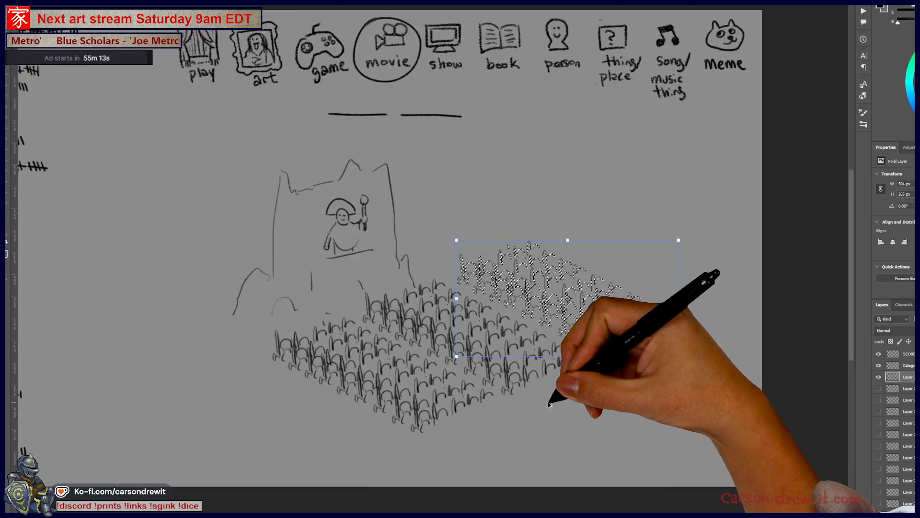
{"action": "key", "text": "Return"}
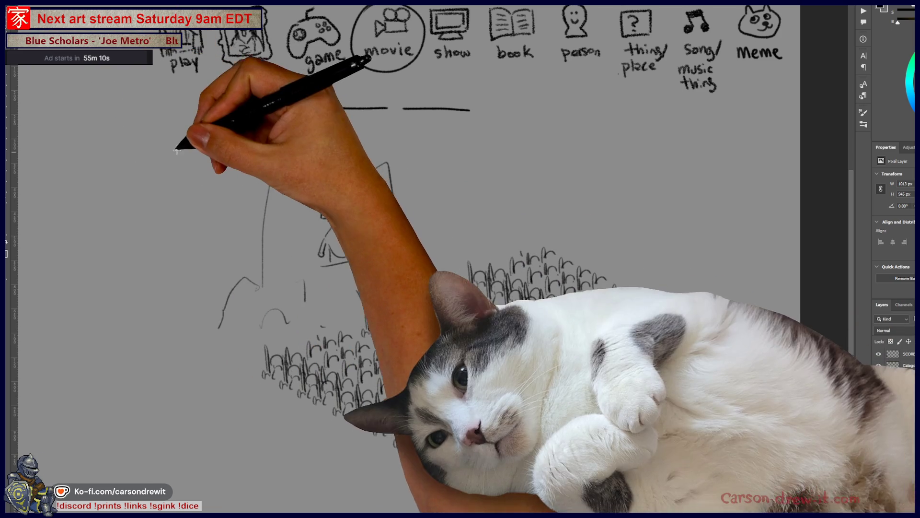
Shrink the whole castle-and-crowd drawing toward the page centre with Ctrl+T.
{"action": "left_click_drag", "start_coordinate": [168, 141], "coordinate": [535, 398]}
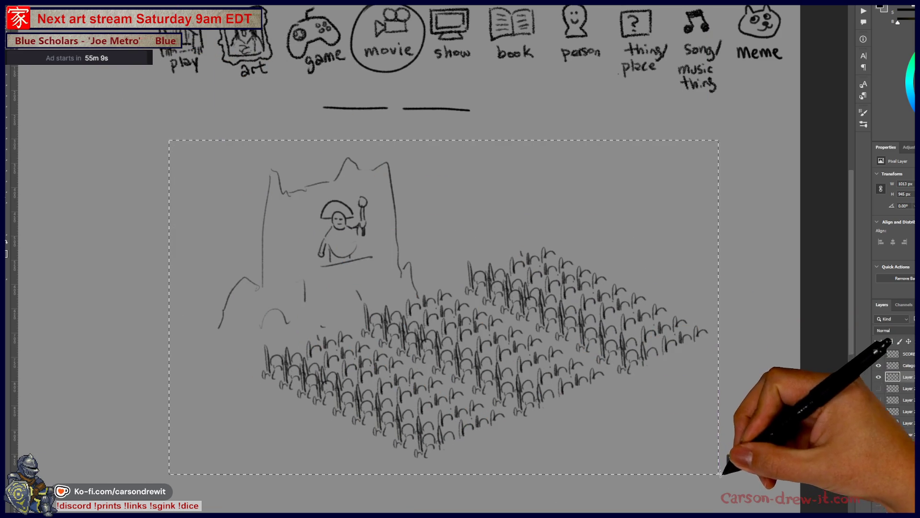
{"action": "left_click_drag", "start_coordinate": [721, 473], "coordinate": [731, 470]}
{"action": "key", "text": "ctrl+t"}
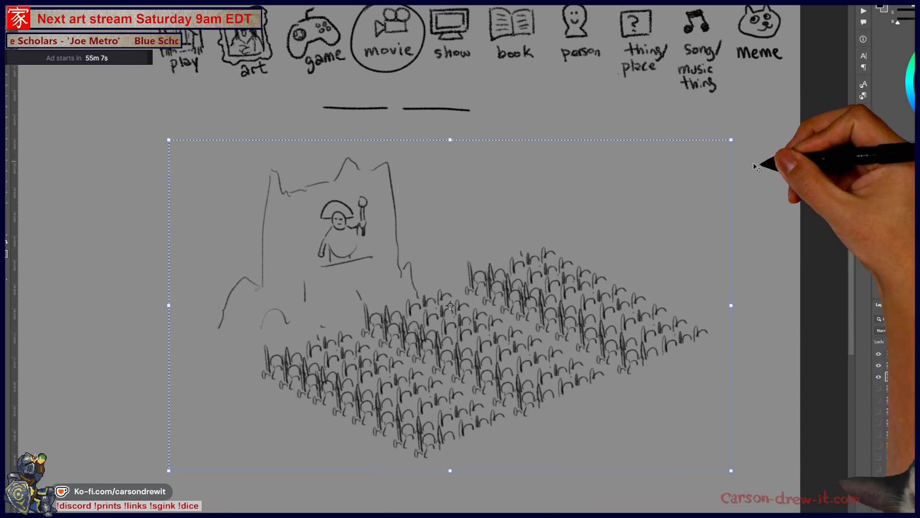
{"action": "mouse_move", "coordinate": [674, 148]}
{"action": "left_mouse_down"}
{"action": "mouse_move", "coordinate": [541, 195]}
{"action": "mouse_move", "coordinate": [561, 202]}
{"action": "left_mouse_up"}
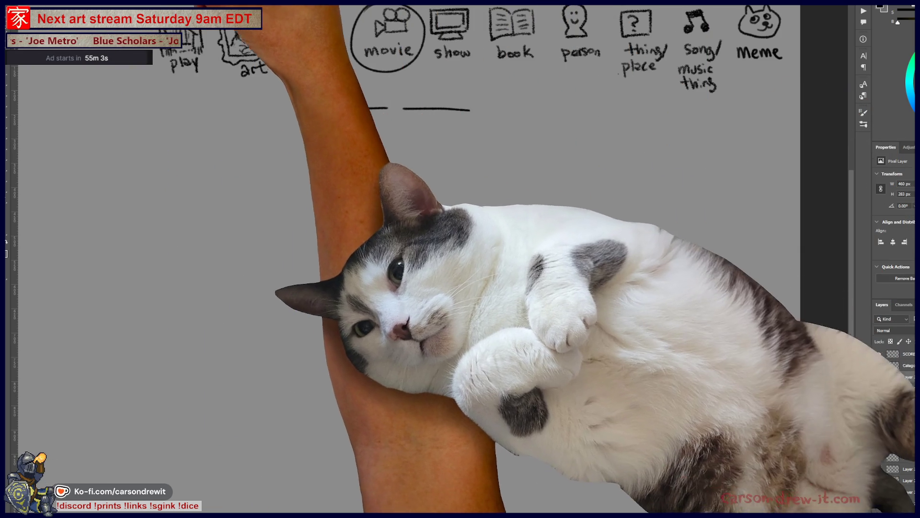
{"action": "key", "text": "Return"}
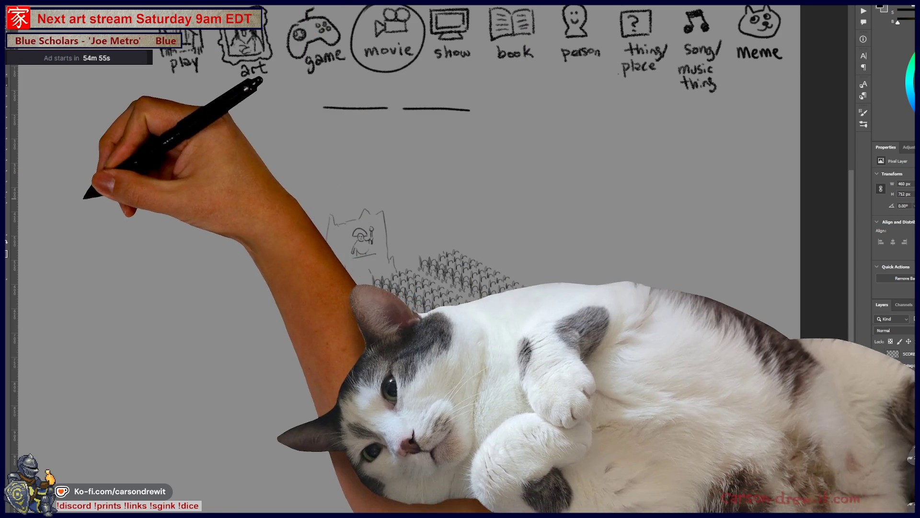
Draw a long horizon line with hills, a left mountain and small peaked hills at lower right.
{"action": "mouse_move", "coordinate": [64, 196]}
{"action": "left_mouse_down"}
{"action": "mouse_move", "coordinate": [513, 187]}
{"action": "mouse_move", "coordinate": [729, 195]}
{"action": "left_mouse_up"}
{"action": "mouse_move", "coordinate": [464, 212]}
{"action": "left_mouse_down"}
{"action": "mouse_move", "coordinate": [650, 197]}
{"action": "mouse_move", "coordinate": [685, 222]}
{"action": "left_mouse_up"}
{"action": "left_click_drag", "start_coordinate": [114, 222], "coordinate": [285, 191]}
{"action": "mouse_move", "coordinate": [110, 297]}
{"action": "left_mouse_down"}
{"action": "mouse_move", "coordinate": [194, 248]}
{"action": "mouse_move", "coordinate": [248, 250]}
{"action": "mouse_move", "coordinate": [263, 300]}
{"action": "left_mouse_up"}
{"action": "left_click_drag", "start_coordinate": [245, 357], "coordinate": [280, 358]}
{"action": "left_click_drag", "start_coordinate": [352, 402], "coordinate": [381, 400]}
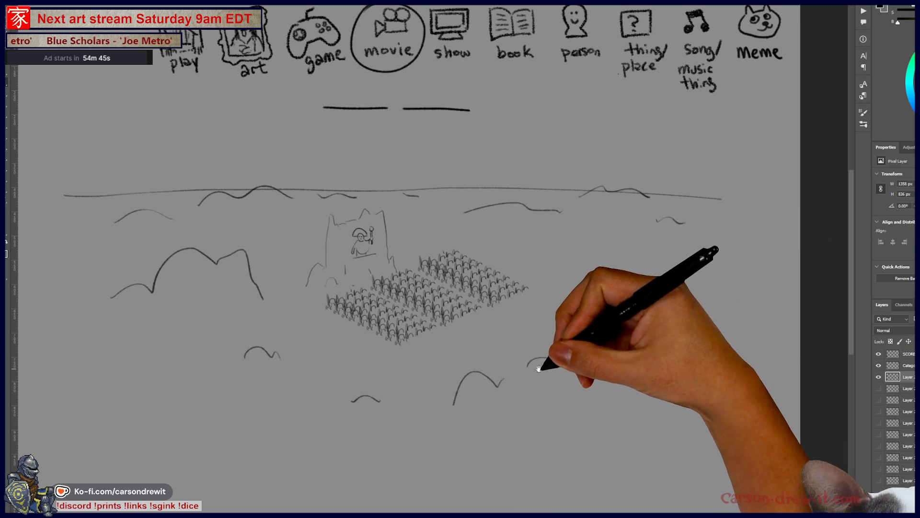
{"action": "left_click_drag", "start_coordinate": [545, 366], "coordinate": [572, 357]}
{"action": "mouse_move", "coordinate": [632, 273]}
{"action": "left_mouse_down"}
{"action": "mouse_move", "coordinate": [655, 251]}
{"action": "mouse_move", "coordinate": [674, 264]}
{"action": "left_mouse_up"}
{"action": "left_click_drag", "start_coordinate": [593, 326], "coordinate": [613, 319]}
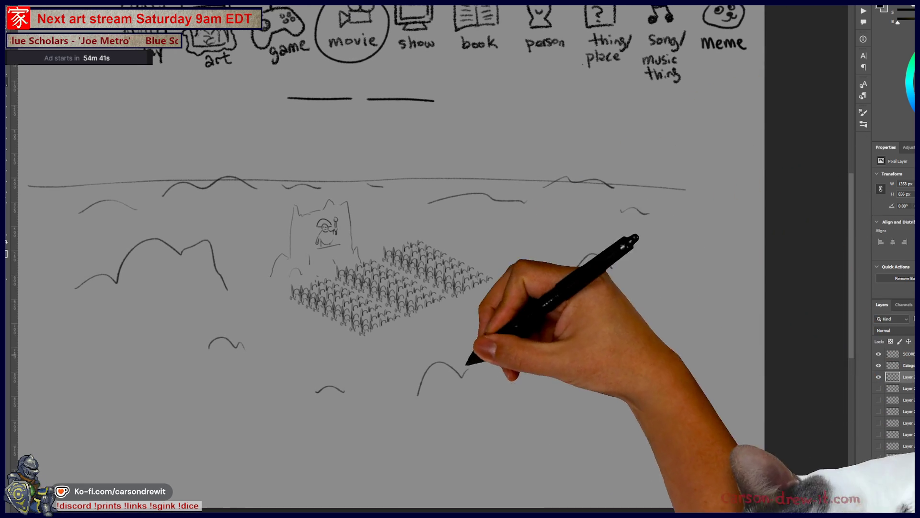
{"action": "left_click_drag", "start_coordinate": [504, 365], "coordinate": [469, 388]}
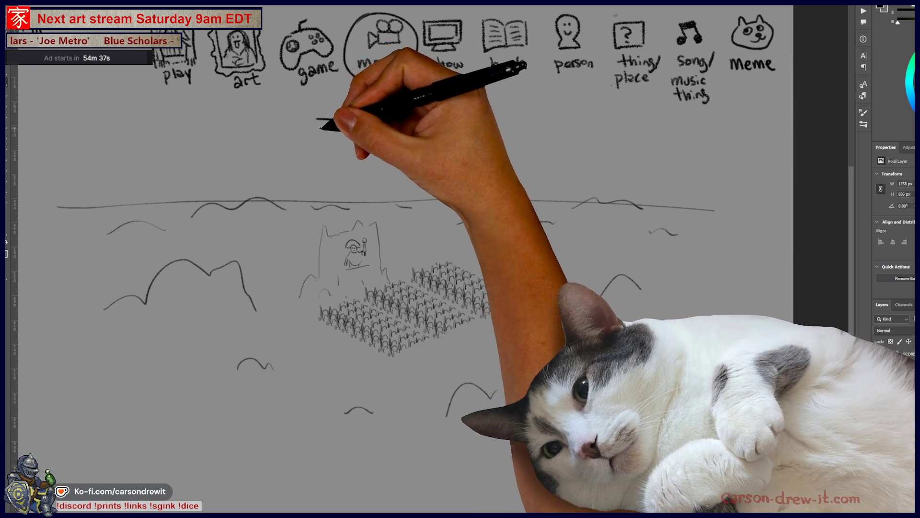
Pan to the tally marks and blank title lines, then sketch a circle by the top blank.
{"action": "left_click_drag", "start_coordinate": [379, 161], "coordinate": [458, 174]}
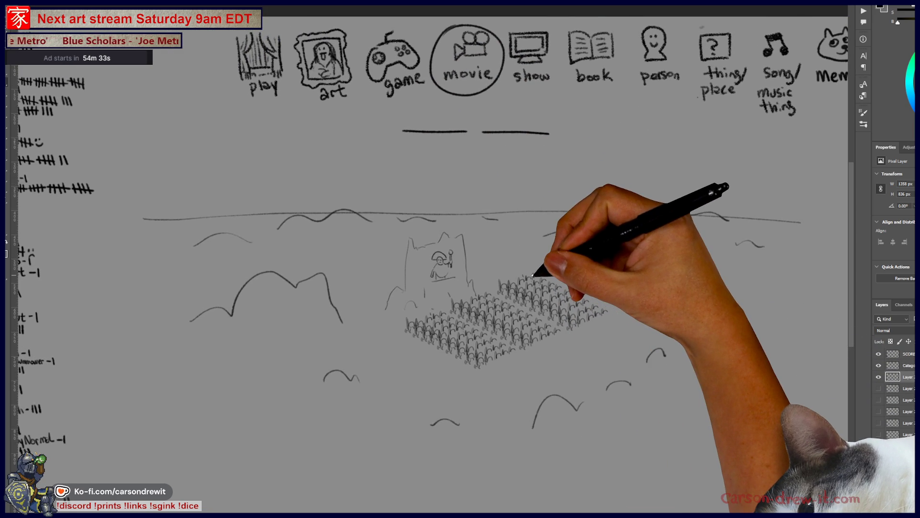
{"action": "scroll", "coordinate": [533, 276], "scroll_direction": "down", "scroll_amount": 3}
{"action": "left_click_drag", "start_coordinate": [417, 266], "coordinate": [386, 361]}
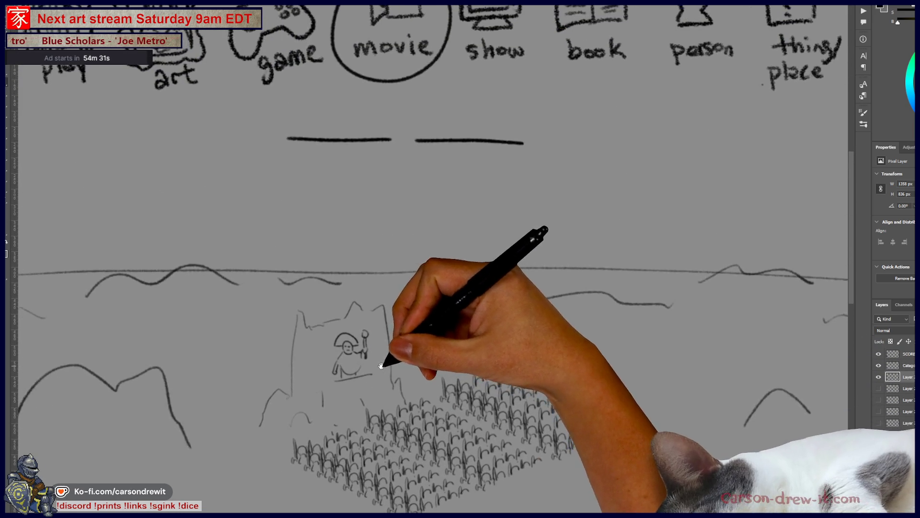
{"action": "scroll", "coordinate": [385, 361], "scroll_direction": "up", "scroll_amount": 2}
{"action": "left_click_drag", "start_coordinate": [366, 200], "coordinate": [448, 150]}
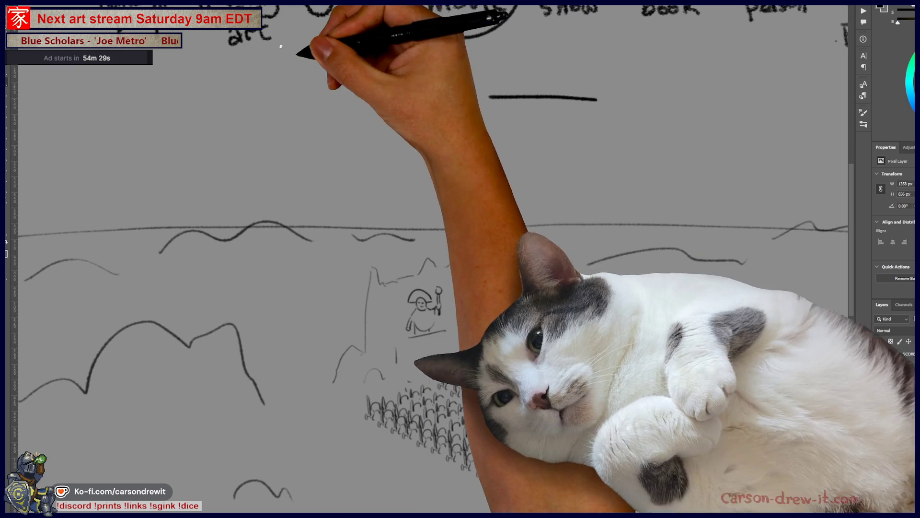
{"action": "left_click_drag", "start_coordinate": [342, 58], "coordinate": [379, 66]}
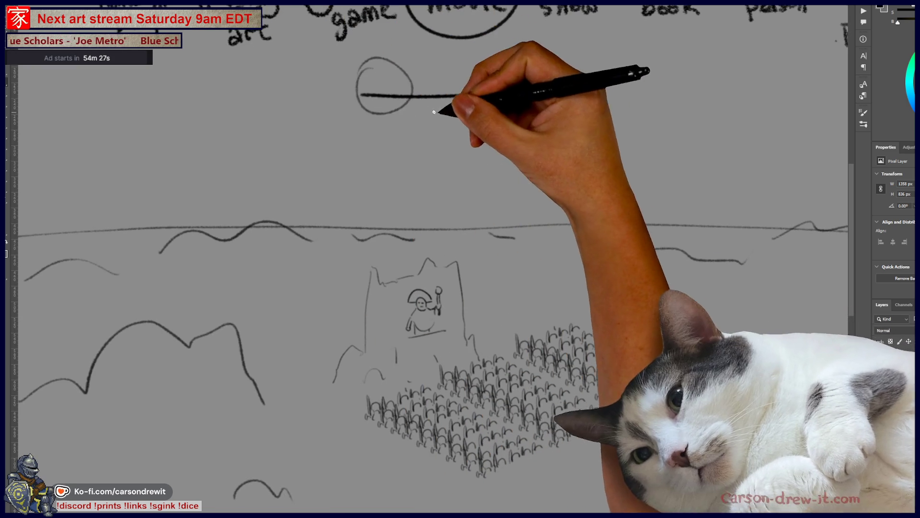
Circle the right blank line and draw an arrow down to an ellipse ringing the scene.
{"action": "key", "text": "ctrl+z"}
{"action": "left_click_drag", "start_coordinate": [515, 55], "coordinate": [532, 39]}
{"action": "left_click_drag", "start_coordinate": [528, 136], "coordinate": [503, 235]}
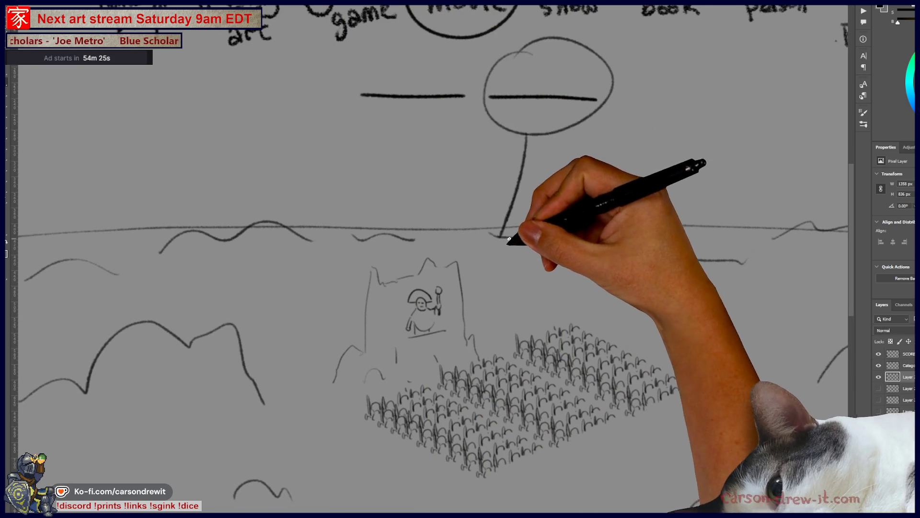
{"action": "key", "text": "ctrl+z"}
{"action": "mouse_move", "coordinate": [543, 127]}
{"action": "left_mouse_down"}
{"action": "mouse_move", "coordinate": [517, 232]}
{"action": "mouse_move", "coordinate": [533, 259]}
{"action": "left_mouse_up"}
{"action": "mouse_move", "coordinate": [590, 261]}
{"action": "left_mouse_down"}
{"action": "mouse_move", "coordinate": [397, 247]}
{"action": "mouse_move", "coordinate": [473, 319]}
{"action": "left_mouse_up"}
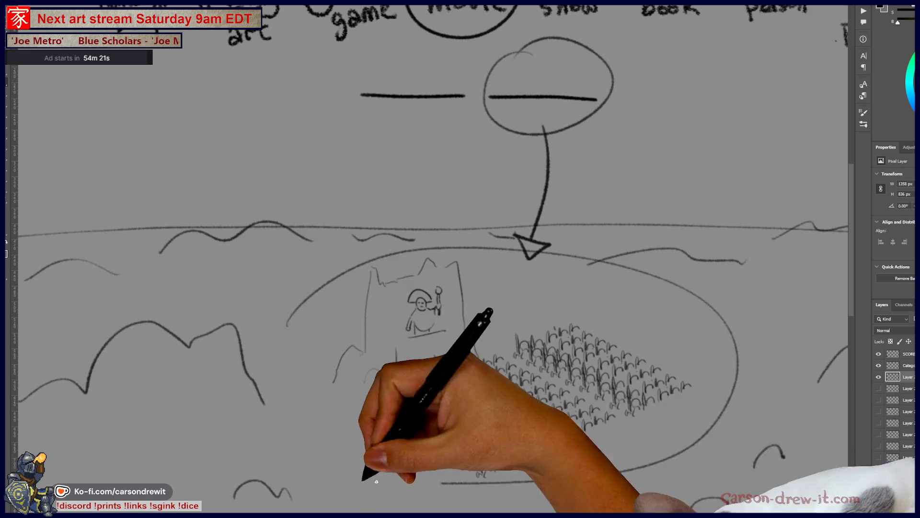
{"action": "key", "text": "ctrl+z"}
{"action": "mouse_move", "coordinate": [263, 448]}
{"action": "left_mouse_down"}
{"action": "mouse_move", "coordinate": [326, 256]}
{"action": "mouse_move", "coordinate": [304, 349]}
{"action": "left_mouse_up"}
Sketch arch-shaped buildings at left and right and add face marks to them and the hill.
{"action": "mouse_move", "coordinate": [292, 381]}
{"action": "left_mouse_down"}
{"action": "mouse_move", "coordinate": [494, 298]}
{"action": "mouse_move", "coordinate": [551, 294]}
{"action": "mouse_move", "coordinate": [606, 271]}
{"action": "mouse_move", "coordinate": [638, 283]}
{"action": "mouse_move", "coordinate": [308, 419]}
{"action": "mouse_move", "coordinate": [335, 395]}
{"action": "mouse_move", "coordinate": [466, 484]}
{"action": "mouse_move", "coordinate": [672, 415]}
{"action": "left_mouse_up"}
{"action": "mouse_move", "coordinate": [730, 385]}
{"action": "left_mouse_down"}
{"action": "mouse_move", "coordinate": [719, 303]}
{"action": "mouse_move", "coordinate": [750, 380]}
{"action": "mouse_move", "coordinate": [698, 294]}
{"action": "mouse_move", "coordinate": [698, 320]}
{"action": "mouse_move", "coordinate": [740, 333]}
{"action": "mouse_move", "coordinate": [705, 334]}
{"action": "mouse_move", "coordinate": [720, 340]}
{"action": "mouse_move", "coordinate": [715, 370]}
{"action": "left_mouse_up"}
{"action": "left_click_drag", "start_coordinate": [624, 293], "coordinate": [615, 303]}
{"action": "left_click_drag", "start_coordinate": [633, 292], "coordinate": [635, 295]}
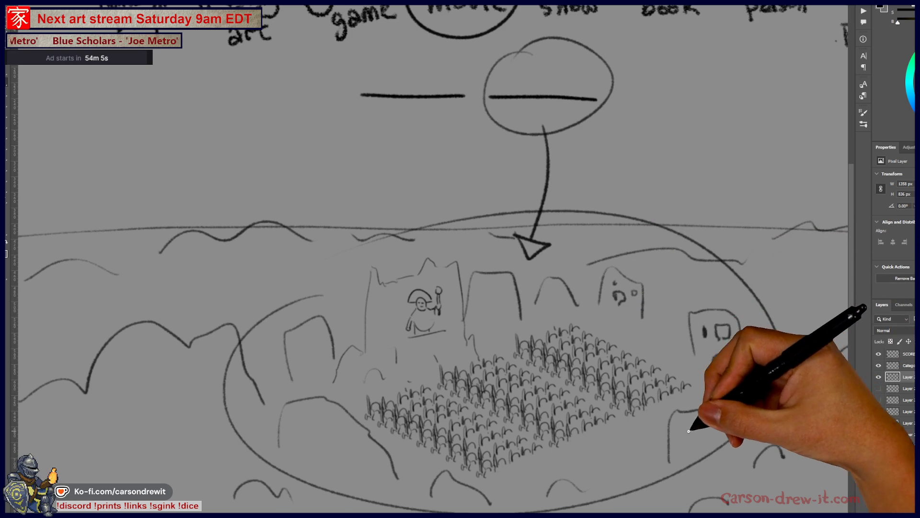
{"action": "left_click_drag", "start_coordinate": [326, 417], "coordinate": [331, 422]}
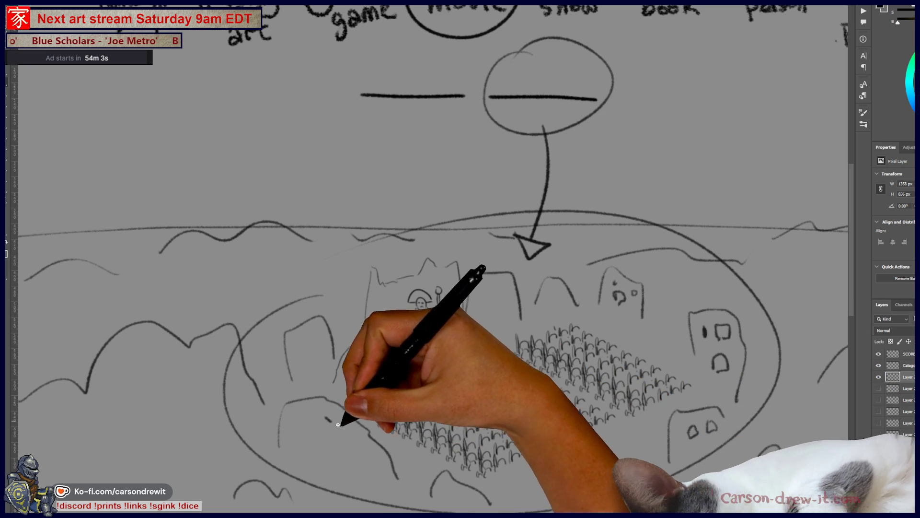
{"action": "left_click", "coordinate": [360, 445]}
{"action": "left_click", "coordinate": [338, 459]}
{"action": "left_click_drag", "start_coordinate": [310, 349], "coordinate": [312, 359]}
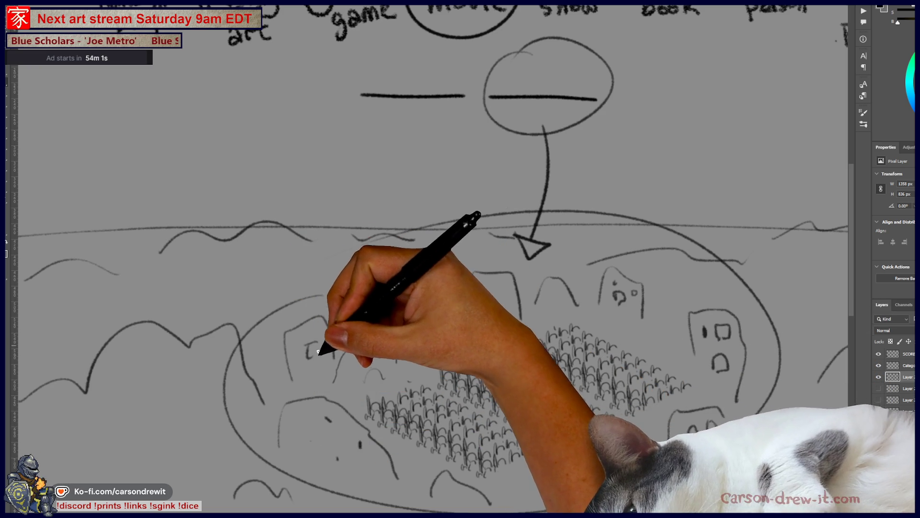
{"action": "left_click_drag", "start_coordinate": [501, 290], "coordinate": [483, 306]}
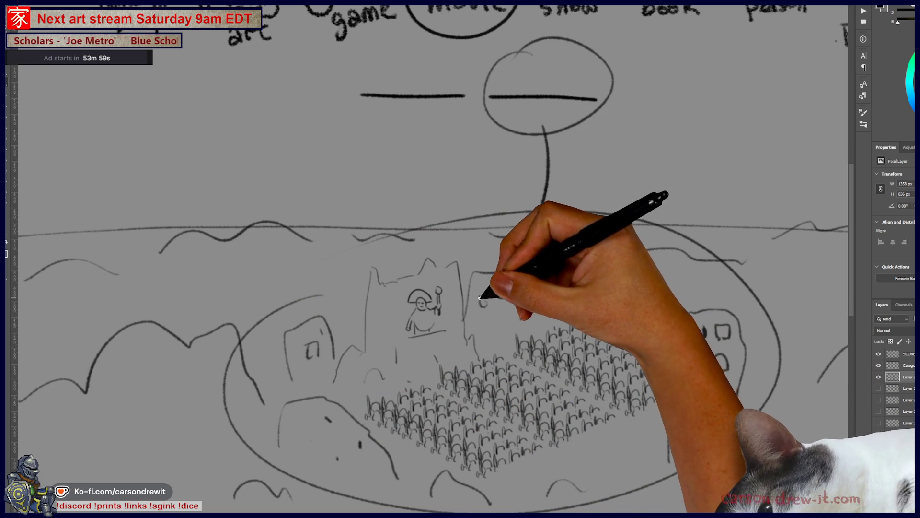
Redraw the arrow below the circle and add a small circle over the left blank line.
{"action": "left_click_drag", "start_coordinate": [398, 203], "coordinate": [433, 242]}
{"action": "left_click_drag", "start_coordinate": [547, 130], "coordinate": [532, 250]}
{"action": "left_click_drag", "start_coordinate": [549, 218], "coordinate": [550, 240]}
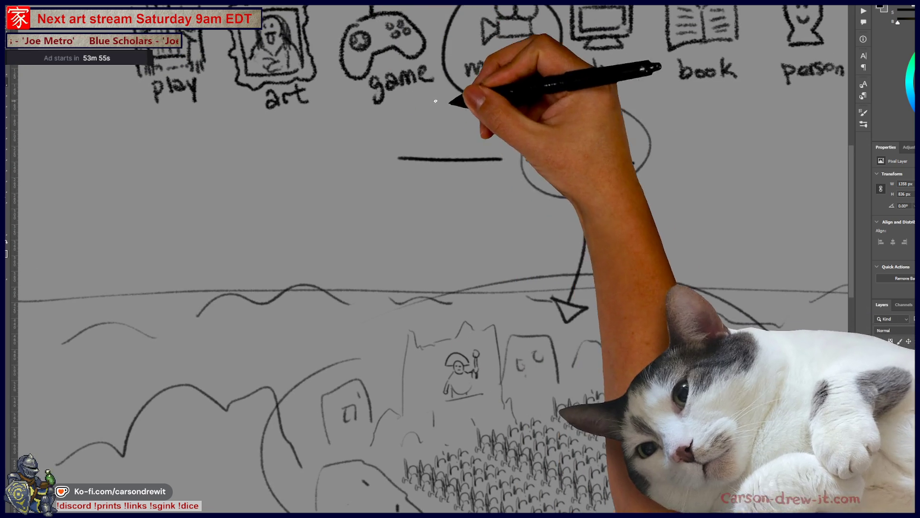
{"action": "mouse_move", "coordinate": [388, 138]}
{"action": "left_mouse_down"}
{"action": "mouse_move", "coordinate": [413, 168]}
{"action": "mouse_move", "coordinate": [379, 142]}
{"action": "mouse_move", "coordinate": [328, 156]}
{"action": "left_mouse_up"}
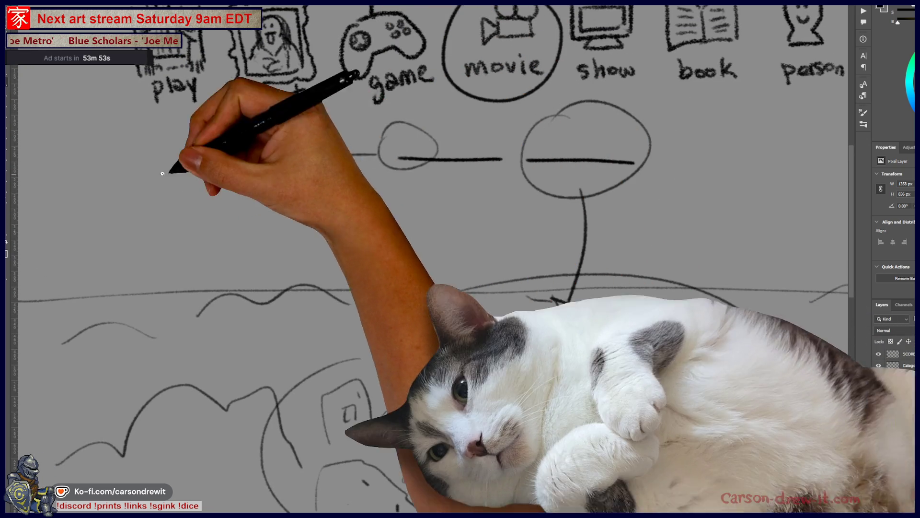
Draw an open box left of the blanks and cross it out with an X.
{"action": "mouse_move", "coordinate": [163, 211]}
{"action": "left_mouse_down"}
{"action": "mouse_move", "coordinate": [216, 236]}
{"action": "mouse_move", "coordinate": [189, 206]}
{"action": "mouse_move", "coordinate": [236, 205]}
{"action": "mouse_move", "coordinate": [234, 225]}
{"action": "mouse_move", "coordinate": [212, 192]}
{"action": "mouse_move", "coordinate": [184, 204]}
{"action": "mouse_move", "coordinate": [206, 179]}
{"action": "mouse_move", "coordinate": [204, 198]}
{"action": "left_mouse_up"}
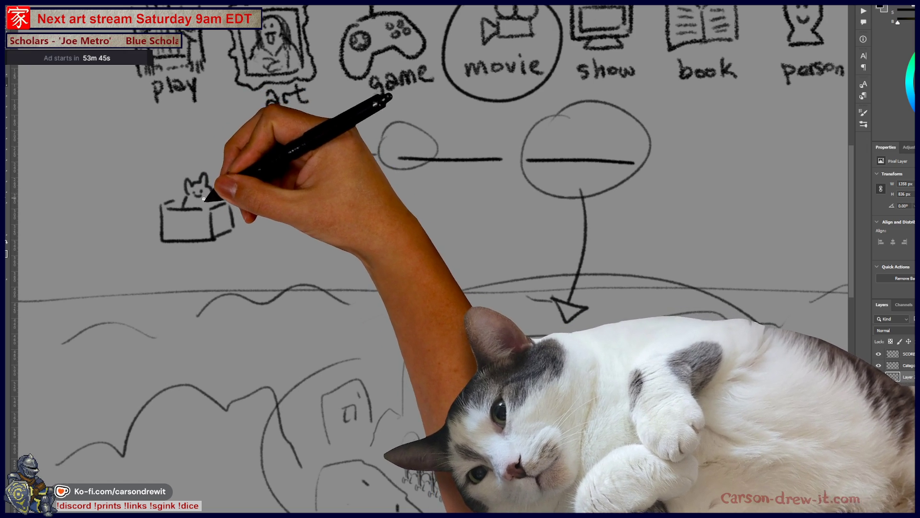
{"action": "left_click_drag", "start_coordinate": [266, 263], "coordinate": [359, 260]}
{"action": "left_click_drag", "start_coordinate": [257, 247], "coordinate": [374, 256]}
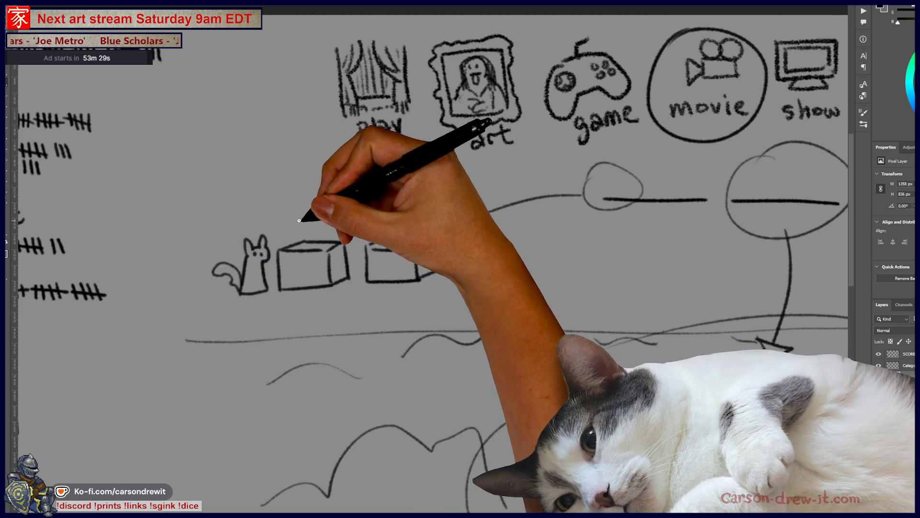
{"action": "left_click_drag", "start_coordinate": [307, 207], "coordinate": [288, 231]}
Circle the cat-in-box sketch and pan right toward the person and question-mark icons.
{"action": "left_click_drag", "start_coordinate": [280, 217], "coordinate": [309, 231]}
{"action": "scroll", "coordinate": [321, 206], "scroll_direction": "right", "scroll_amount": 2}
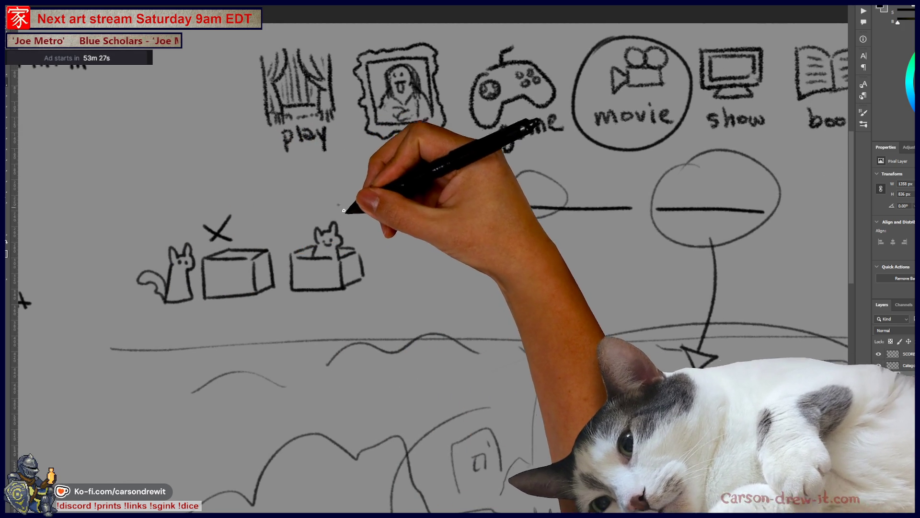
{"action": "scroll", "coordinate": [369, 263], "scroll_direction": "right", "scroll_amount": 2}
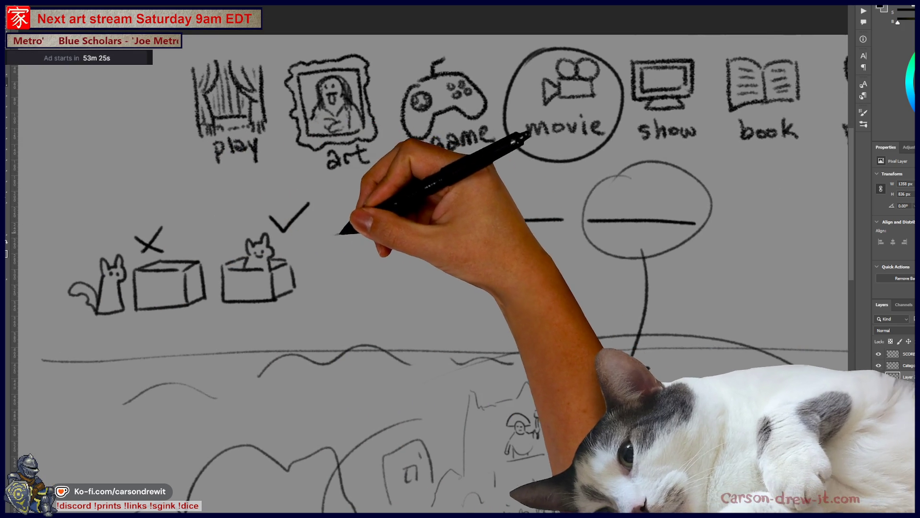
{"action": "left_click_drag", "start_coordinate": [281, 188], "coordinate": [336, 282]}
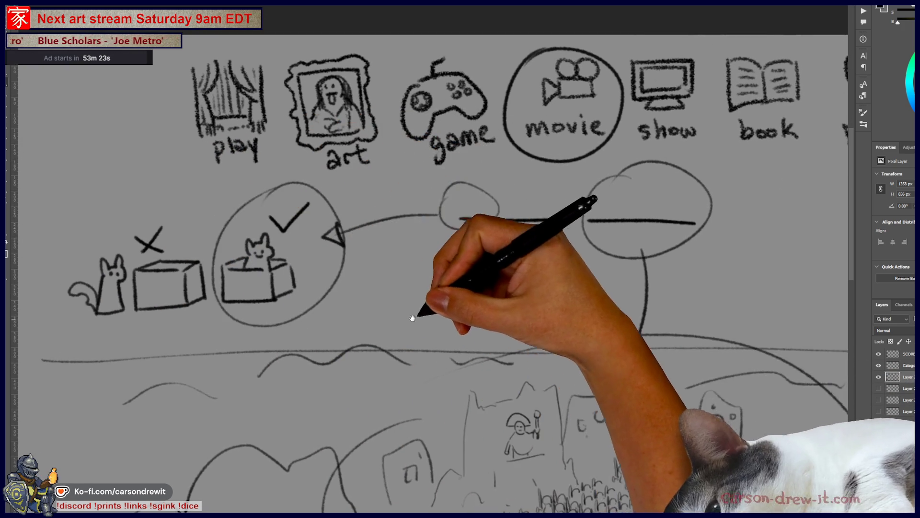
{"action": "left_click_drag", "start_coordinate": [412, 318], "coordinate": [372, 311]}
{"action": "left_click_drag", "start_coordinate": [432, 319], "coordinate": [374, 329]}
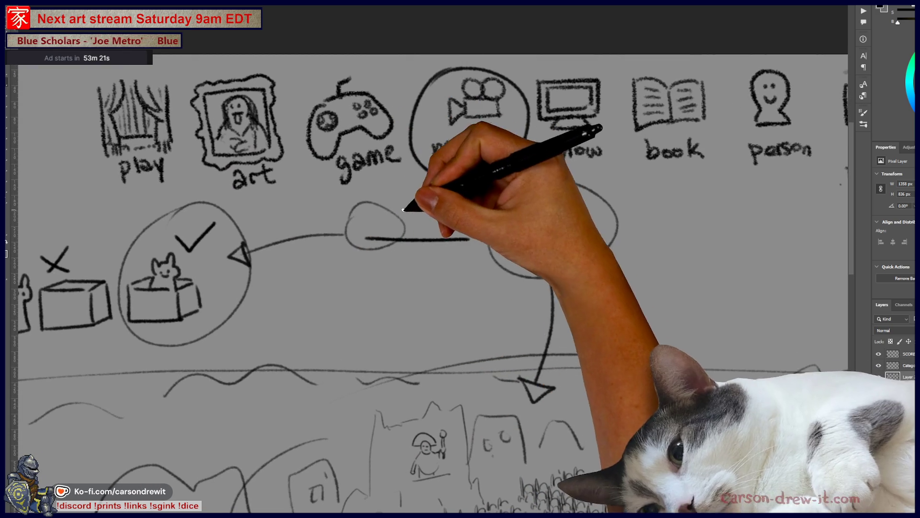
{"action": "mouse_move", "coordinate": [375, 331]}
{"action": "left_mouse_down"}
{"action": "mouse_move", "coordinate": [381, 215]}
{"action": "mouse_move", "coordinate": [360, 267]}
{"action": "mouse_move", "coordinate": [375, 283]}
{"action": "left_mouse_up"}
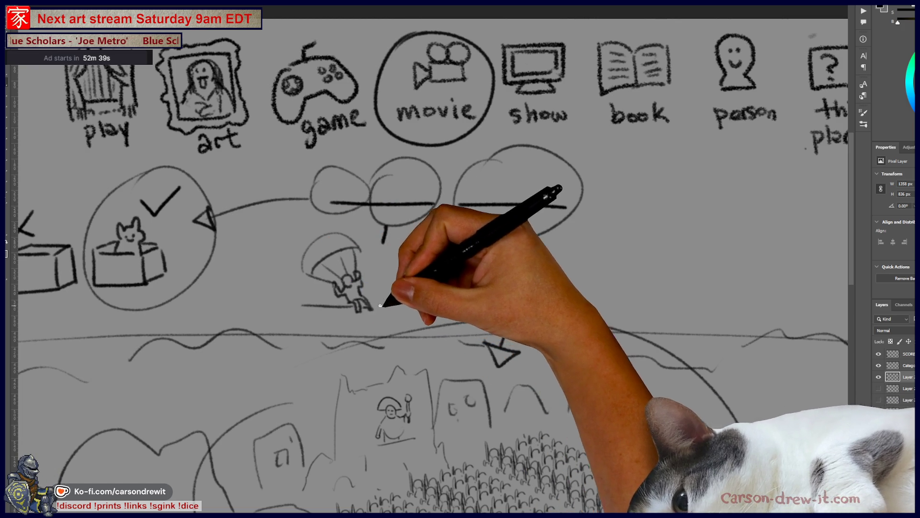
Add motion lines above the parachute and a landing ellipse around the parachutist.
{"action": "mouse_move", "coordinate": [277, 221]}
{"action": "left_mouse_down"}
{"action": "mouse_move", "coordinate": [307, 242]}
{"action": "mouse_move", "coordinate": [319, 221]}
{"action": "left_mouse_up"}
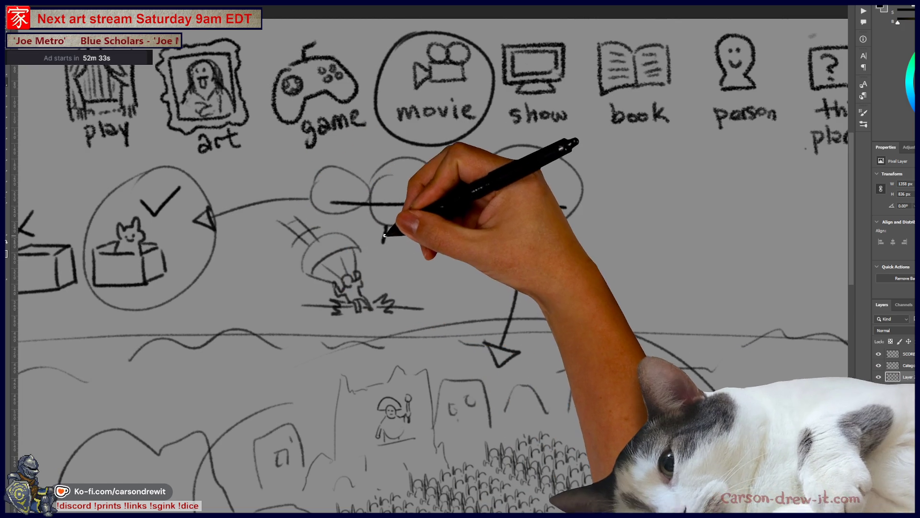
{"action": "left_click_drag", "start_coordinate": [353, 320], "coordinate": [389, 310]}
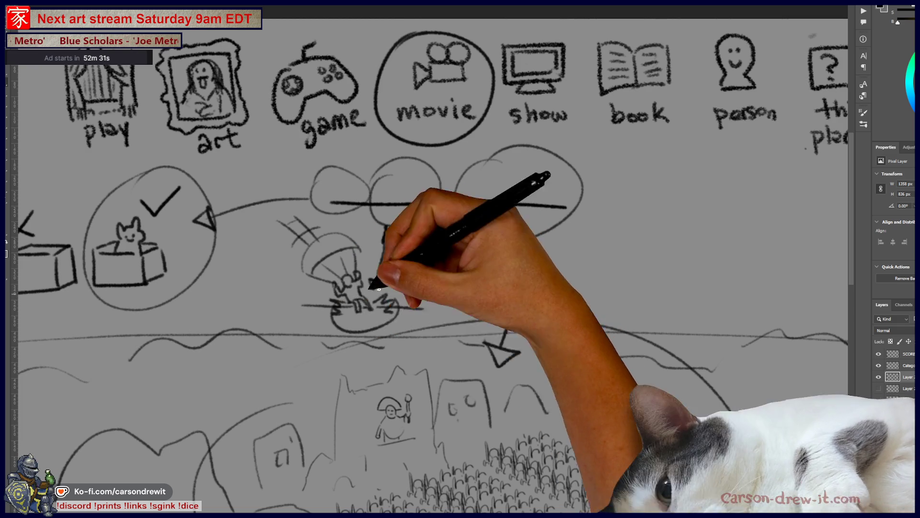
{"action": "mouse_move", "coordinate": [739, 353]}
{"action": "left_mouse_down"}
{"action": "mouse_move", "coordinate": [719, 328]}
{"action": "mouse_move", "coordinate": [626, 329]}
{"action": "mouse_move", "coordinate": [586, 267]}
{"action": "mouse_move", "coordinate": [596, 260]}
{"action": "left_mouse_up"}
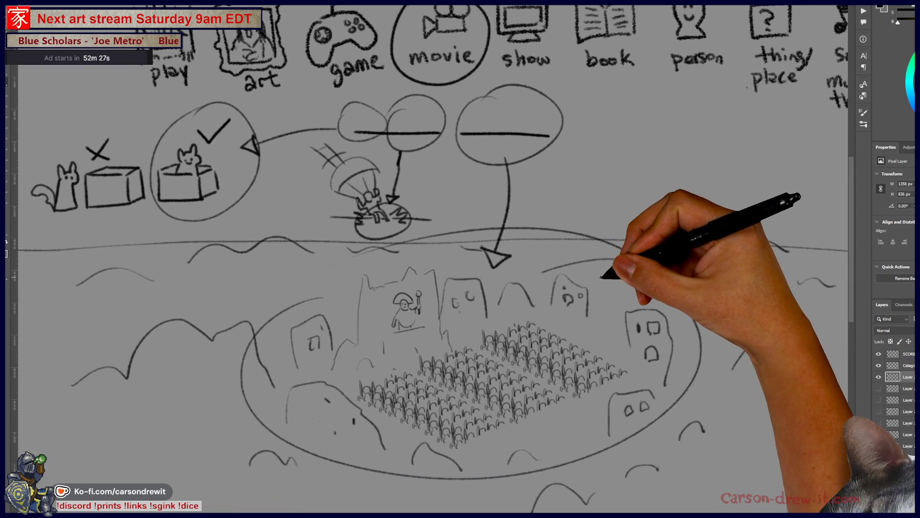
{"action": "mouse_move", "coordinate": [617, 304]}
{"action": "left_mouse_down"}
{"action": "mouse_move", "coordinate": [602, 304]}
{"action": "mouse_move", "coordinate": [626, 307]}
{"action": "mouse_move", "coordinate": [560, 292]}
{"action": "mouse_move", "coordinate": [545, 304]}
{"action": "mouse_move", "coordinate": [581, 323]}
{"action": "mouse_move", "coordinate": [551, 338]}
{"action": "mouse_move", "coordinate": [526, 331]}
{"action": "mouse_move", "coordinate": [536, 323]}
{"action": "mouse_move", "coordinate": [543, 332]}
{"action": "left_mouse_up"}
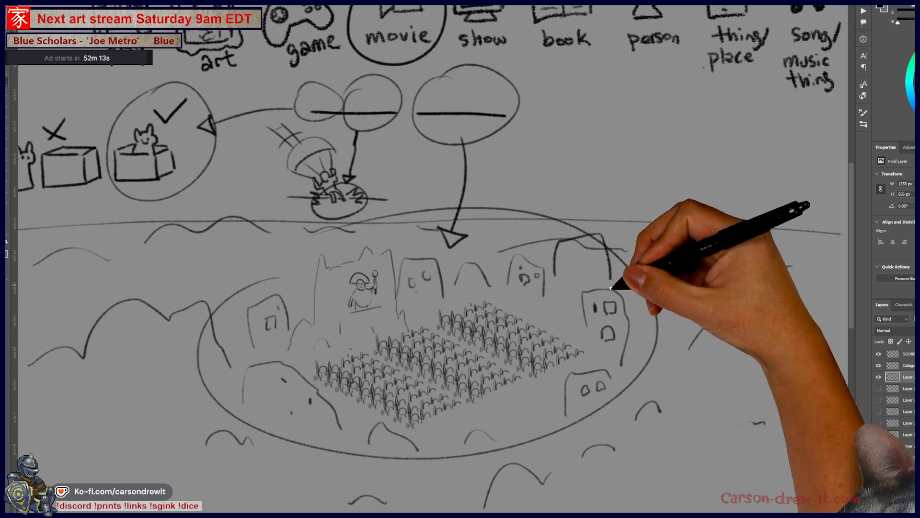
Sketch hill outlines to the right of the walled town and at the lower left.
{"action": "mouse_move", "coordinate": [549, 276]}
{"action": "left_mouse_down"}
{"action": "mouse_move", "coordinate": [615, 231]}
{"action": "mouse_move", "coordinate": [620, 284]}
{"action": "mouse_move", "coordinate": [726, 286]}
{"action": "left_mouse_up"}
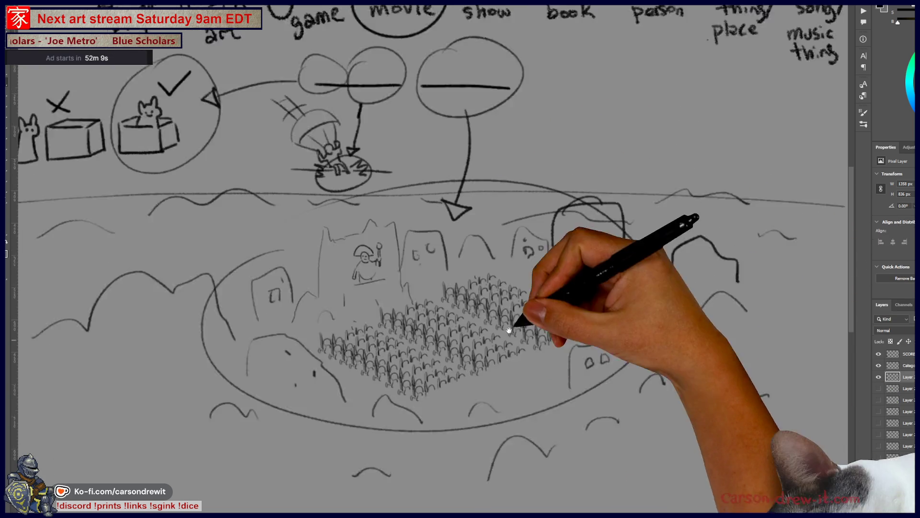
{"action": "scroll", "coordinate": [514, 318], "scroll_direction": "down", "scroll_amount": 1}
{"action": "mouse_move", "coordinate": [121, 389]}
{"action": "left_mouse_down"}
{"action": "mouse_move", "coordinate": [194, 342]}
{"action": "mouse_move", "coordinate": [218, 390]}
{"action": "left_mouse_up"}
{"action": "scroll", "coordinate": [318, 308], "scroll_direction": "down", "scroll_amount": 1}
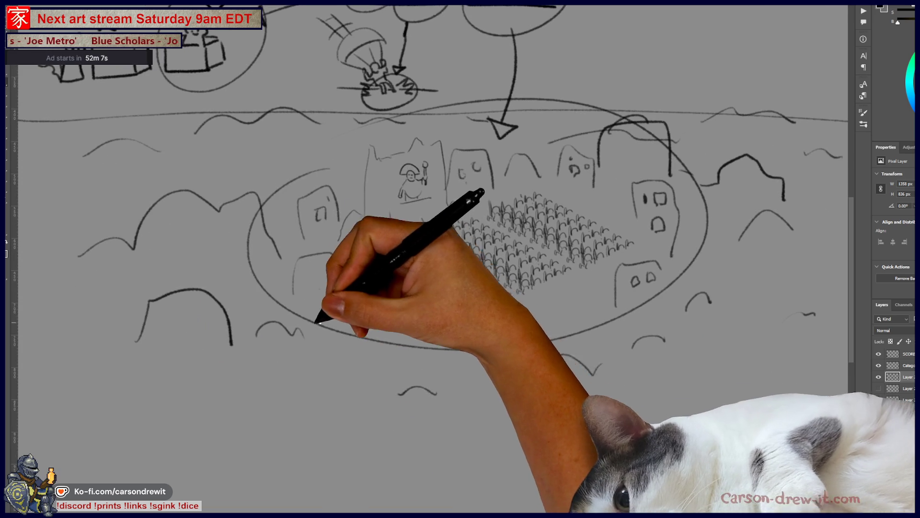
{"action": "left_click_drag", "start_coordinate": [293, 293], "coordinate": [302, 272]}
{"action": "scroll", "coordinate": [307, 267], "scroll_direction": "down", "scroll_amount": 2}
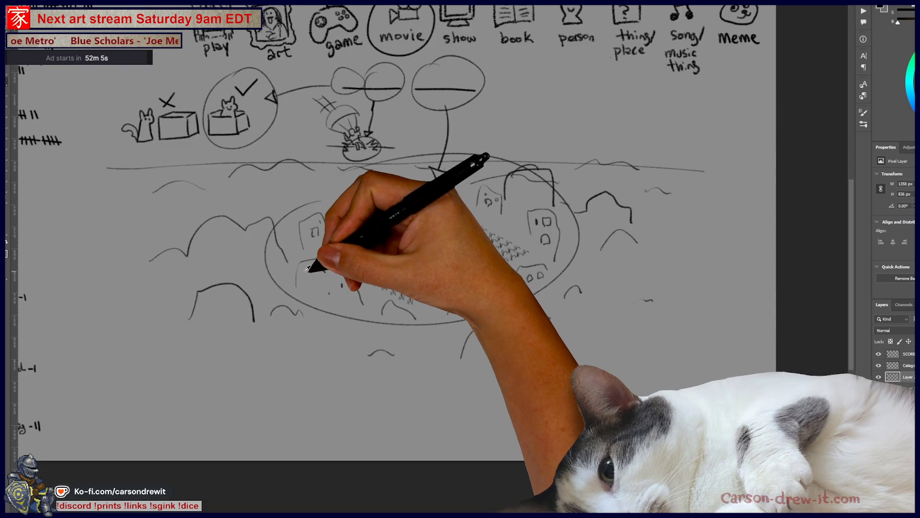
{"action": "scroll", "coordinate": [408, 276], "scroll_direction": "up", "scroll_amount": 1}
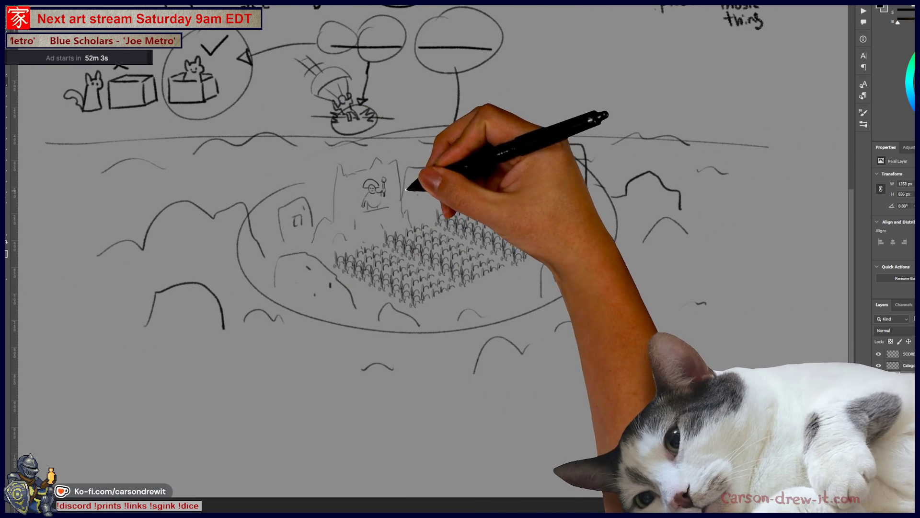
Draw an arrow into the town's ellipse and outline a cloud-like landmass at lower right.
{"action": "mouse_move", "coordinate": [519, 315]}
{"action": "left_mouse_down"}
{"action": "mouse_move", "coordinate": [513, 299]}
{"action": "mouse_move", "coordinate": [523, 317]}
{"action": "mouse_move", "coordinate": [580, 343]}
{"action": "mouse_move", "coordinate": [484, 347]}
{"action": "mouse_move", "coordinate": [484, 364]}
{"action": "mouse_move", "coordinate": [550, 364]}
{"action": "mouse_move", "coordinate": [492, 444]}
{"action": "left_mouse_up"}
{"action": "mouse_move", "coordinate": [556, 292]}
{"action": "left_mouse_down"}
{"action": "mouse_move", "coordinate": [596, 298]}
{"action": "mouse_move", "coordinate": [632, 245]}
{"action": "mouse_move", "coordinate": [717, 240]}
{"action": "mouse_move", "coordinate": [745, 301]}
{"action": "left_mouse_up"}
{"action": "left_click", "coordinate": [546, 440]}
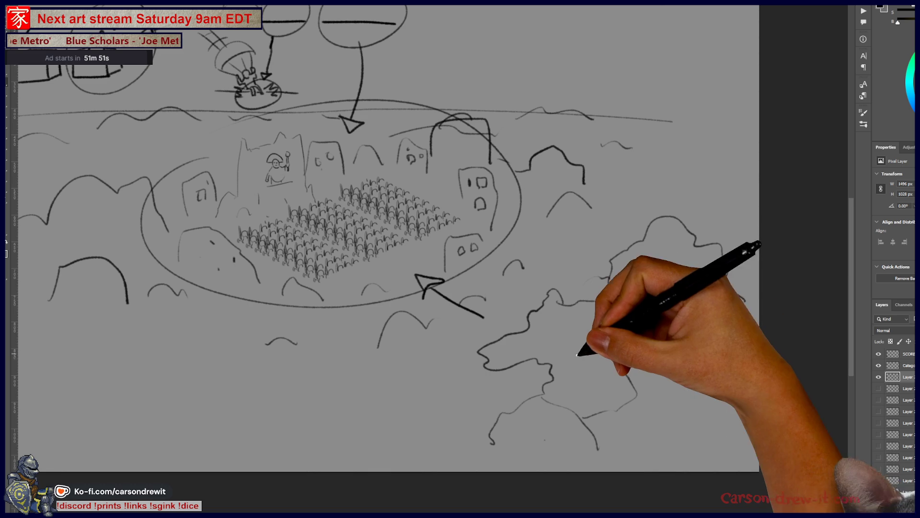
{"action": "mouse_move", "coordinate": [597, 304]}
{"action": "left_mouse_down"}
{"action": "mouse_move", "coordinate": [606, 331]}
{"action": "mouse_move", "coordinate": [685, 297]}
{"action": "left_mouse_up"}
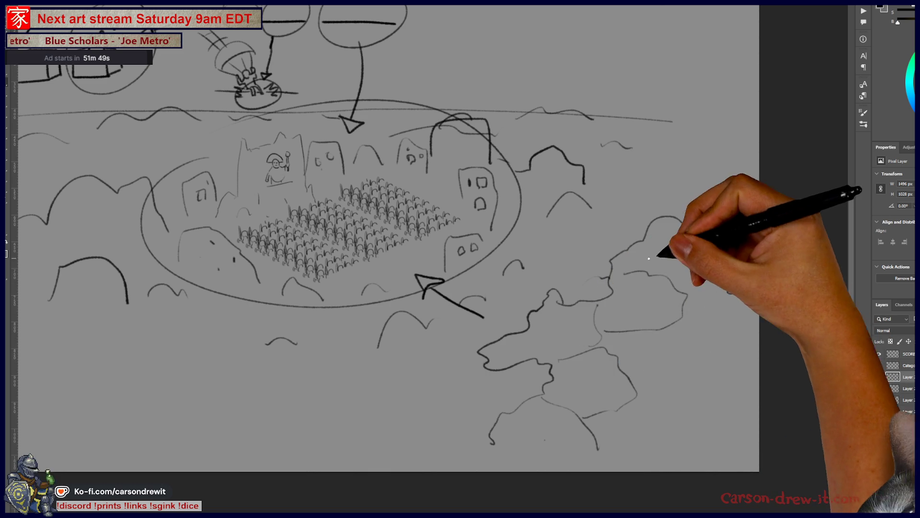
{"action": "left_click_drag", "start_coordinate": [624, 273], "coordinate": [714, 273]}
{"action": "mouse_move", "coordinate": [675, 326]}
{"action": "left_mouse_down"}
{"action": "mouse_move", "coordinate": [690, 353]}
{"action": "mouse_move", "coordinate": [747, 340]}
{"action": "left_mouse_up"}
{"action": "mouse_move", "coordinate": [493, 436]}
{"action": "left_mouse_down"}
{"action": "mouse_move", "coordinate": [616, 428]}
{"action": "mouse_move", "coordinate": [710, 391]}
{"action": "left_mouse_up"}
Fill the landmass with diagonal hatch strokes, then pan up to the category icons.
{"action": "left_click_drag", "start_coordinate": [496, 353], "coordinate": [532, 358]}
{"action": "left_click_drag", "start_coordinate": [528, 338], "coordinate": [589, 357]}
{"action": "mouse_move", "coordinate": [558, 320]}
{"action": "left_mouse_down"}
{"action": "mouse_move", "coordinate": [606, 352]}
{"action": "mouse_move", "coordinate": [638, 357]}
{"action": "left_mouse_up"}
{"action": "left_click_drag", "start_coordinate": [618, 298], "coordinate": [681, 345]}
{"action": "left_click_drag", "start_coordinate": [635, 278], "coordinate": [693, 338]}
{"action": "mouse_move", "coordinate": [633, 259]}
{"action": "left_mouse_down"}
{"action": "mouse_move", "coordinate": [700, 312]}
{"action": "mouse_move", "coordinate": [709, 297]}
{"action": "left_mouse_up"}
{"action": "left_click_drag", "start_coordinate": [530, 417], "coordinate": [582, 439]}
{"action": "left_click_drag", "start_coordinate": [553, 398], "coordinate": [611, 426]}
{"action": "mouse_move", "coordinate": [575, 376]}
{"action": "left_mouse_down"}
{"action": "mouse_move", "coordinate": [623, 408]}
{"action": "mouse_move", "coordinate": [676, 402]}
{"action": "left_mouse_up"}
{"action": "left_click_drag", "start_coordinate": [643, 367], "coordinate": [655, 376]}
{"action": "left_click_drag", "start_coordinate": [715, 342], "coordinate": [720, 374]}
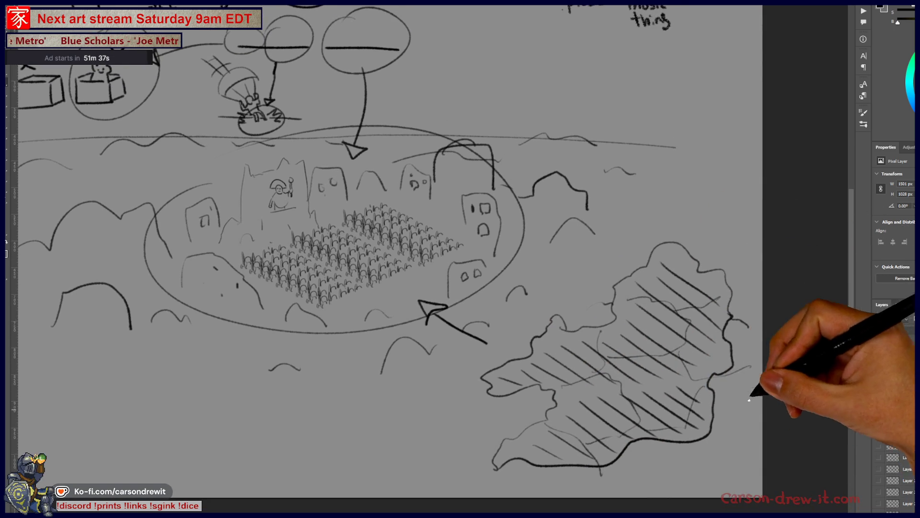
{"action": "left_click_drag", "start_coordinate": [566, 310], "coordinate": [622, 407]}
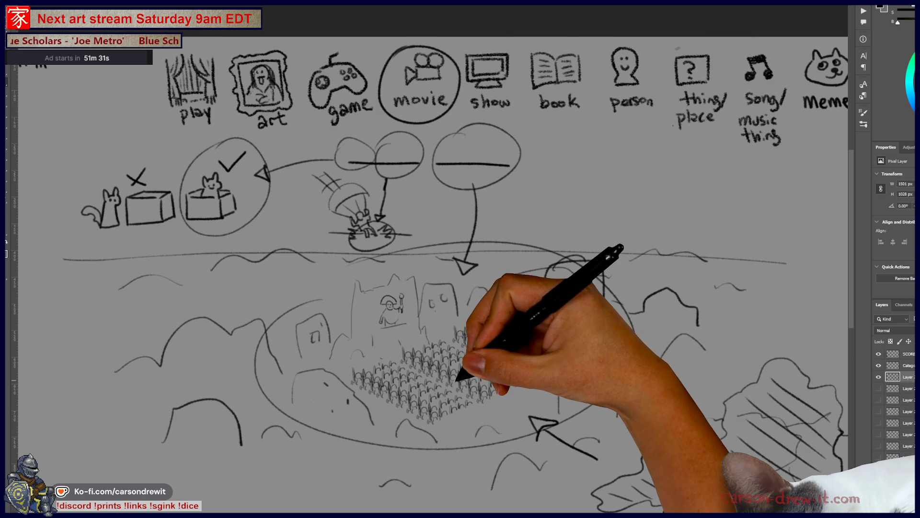
Scroll-zoom around the sketch until the Criterion Channel's Inland Empire page is in front.
{"action": "scroll", "coordinate": [461, 377], "scroll_direction": "down", "scroll_amount": 3}
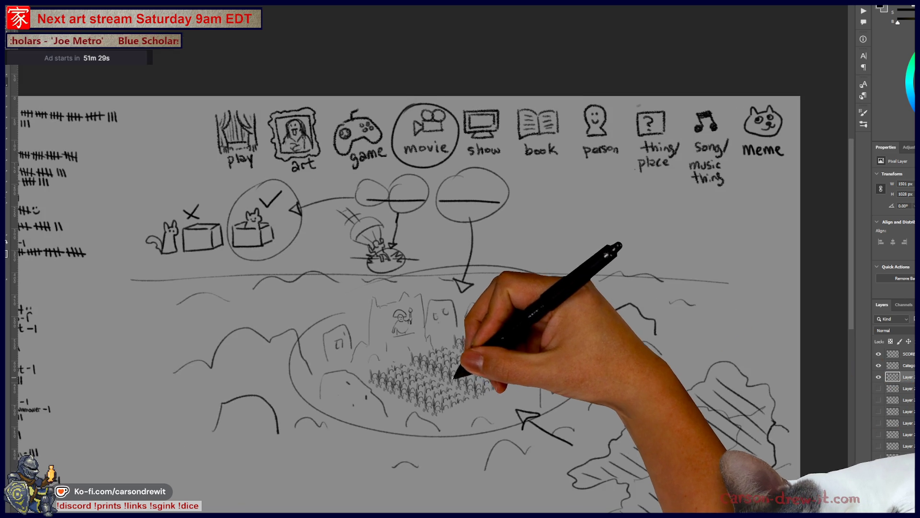
{"action": "scroll", "coordinate": [472, 377], "scroll_direction": "up", "scroll_amount": 2}
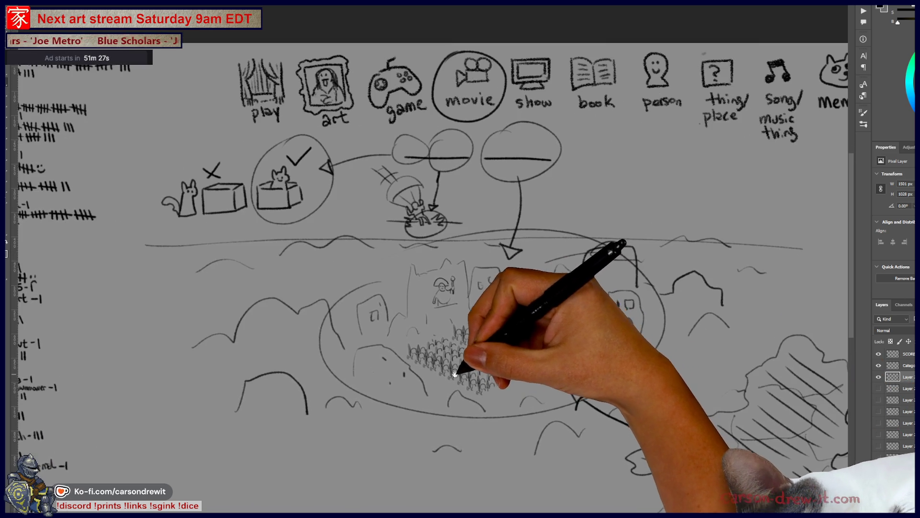
{"action": "scroll", "coordinate": [465, 356], "scroll_direction": "up", "scroll_amount": 3}
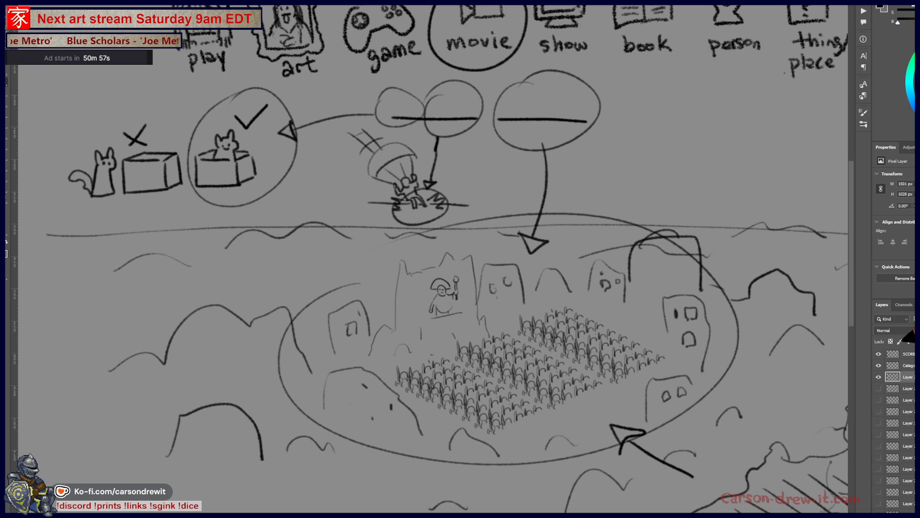
{"action": "scroll", "coordinate": [547, 304], "scroll_direction": "up", "scroll_amount": 3}
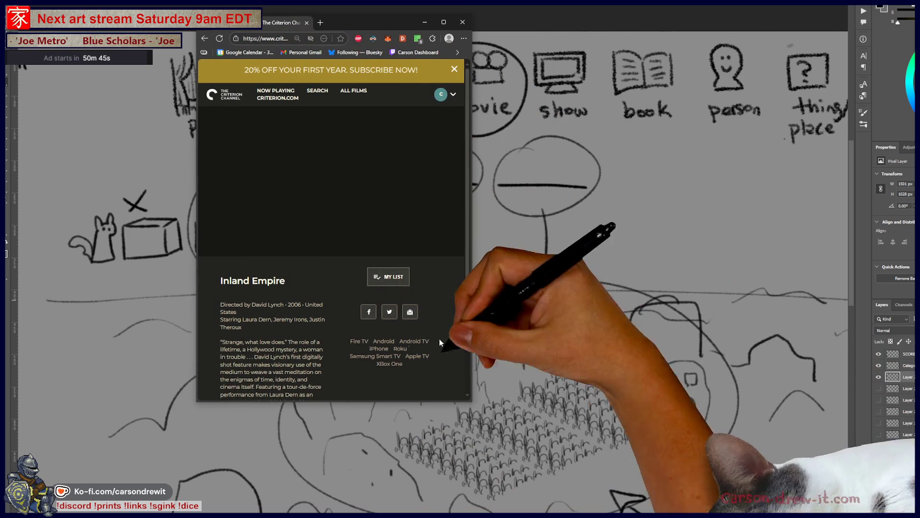
Enlarge the Criterion Channel Inland Empire page to 150% and scroll through it.
{"action": "mouse_move", "coordinate": [474, 402]}
{"action": "left_mouse_down"}
{"action": "mouse_move", "coordinate": [822, 512]}
{"action": "mouse_move", "coordinate": [769, 494]}
{"action": "left_mouse_up"}
{"action": "scroll", "coordinate": [428, 359], "scroll_direction": "down", "scroll_amount": 2}
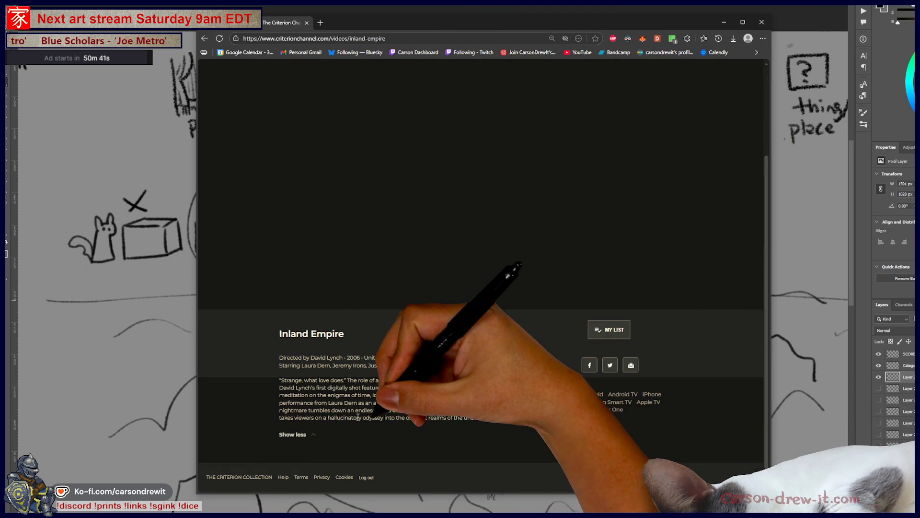
{"action": "key", "text": "ctrl+plus"}
{"action": "key", "text": "ctrl+plus"}
{"action": "key", "text": "ctrl+plus"}
{"action": "scroll", "coordinate": [475, 408], "scroll_direction": "down", "scroll_amount": 3}
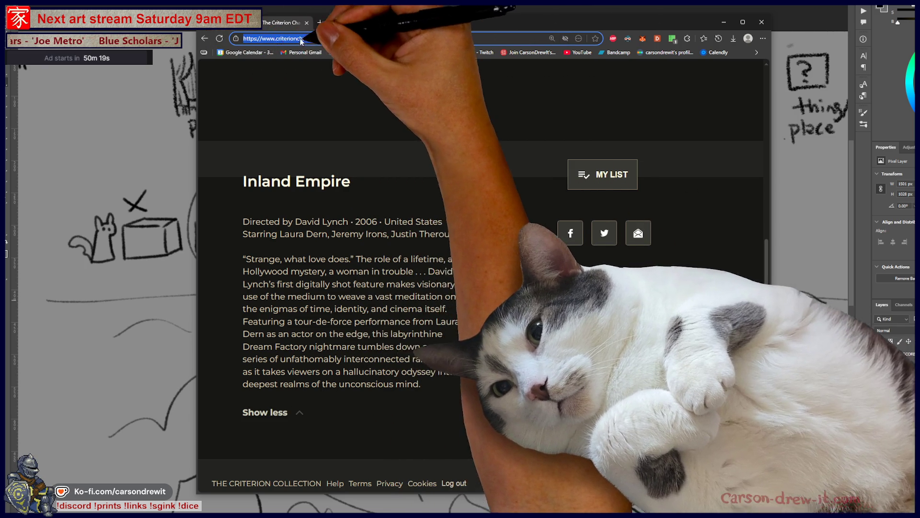
Search Google for 'inland empire movie' and scroll the results.
{"action": "left_click", "coordinate": [307, 42]}
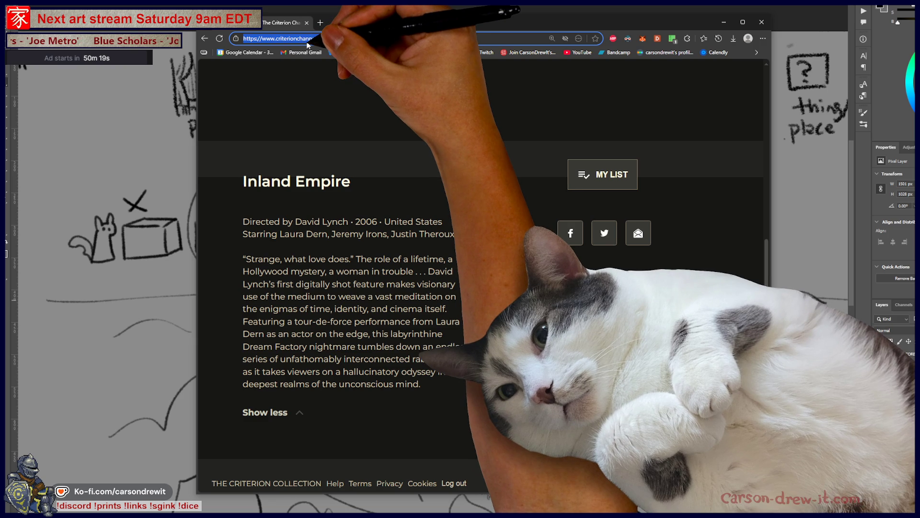
{"action": "type", "text": "inland emop"}
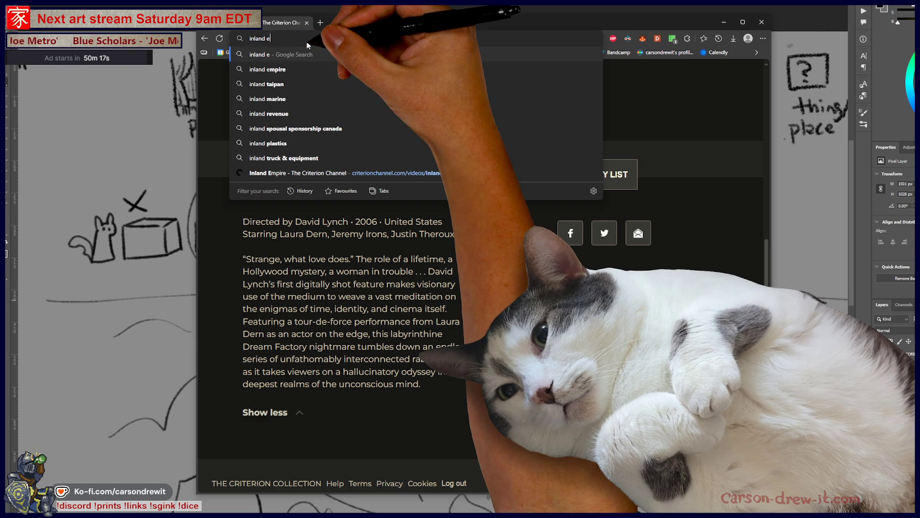
{"action": "key", "text": "BackSpace"}
{"action": "key", "text": "BackSpace"}
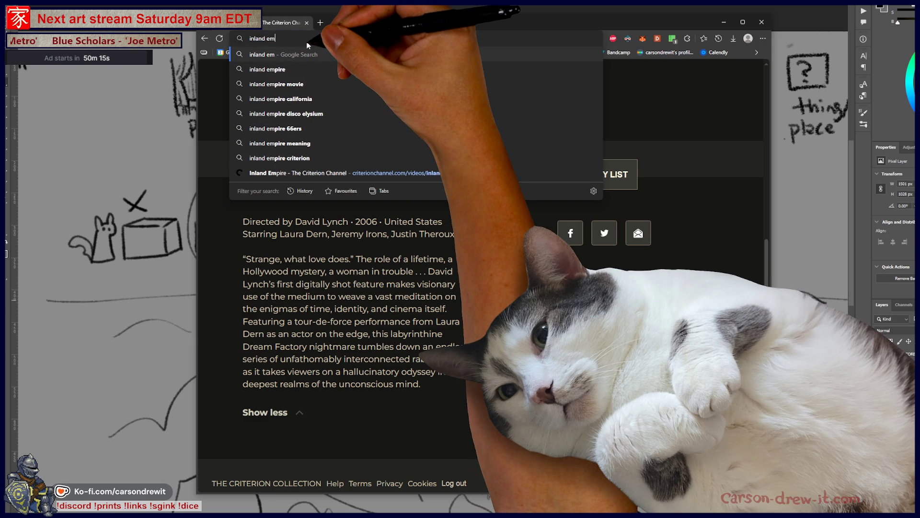
{"action": "key", "text": "Down"}
{"action": "key", "text": "Down"}
{"action": "key", "text": "Return"}
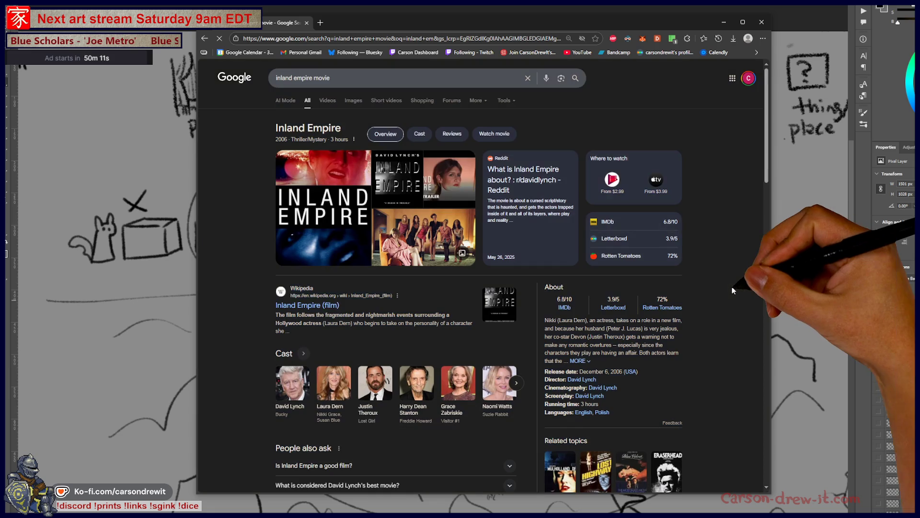
{"action": "scroll", "coordinate": [727, 285], "scroll_direction": "down", "scroll_amount": 2}
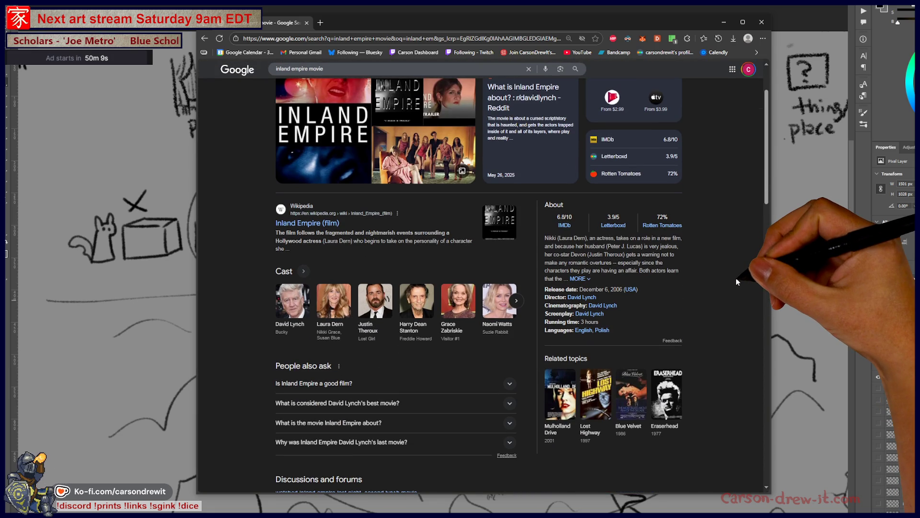
{"action": "scroll", "coordinate": [737, 281], "scroll_direction": "down", "scroll_amount": 1}
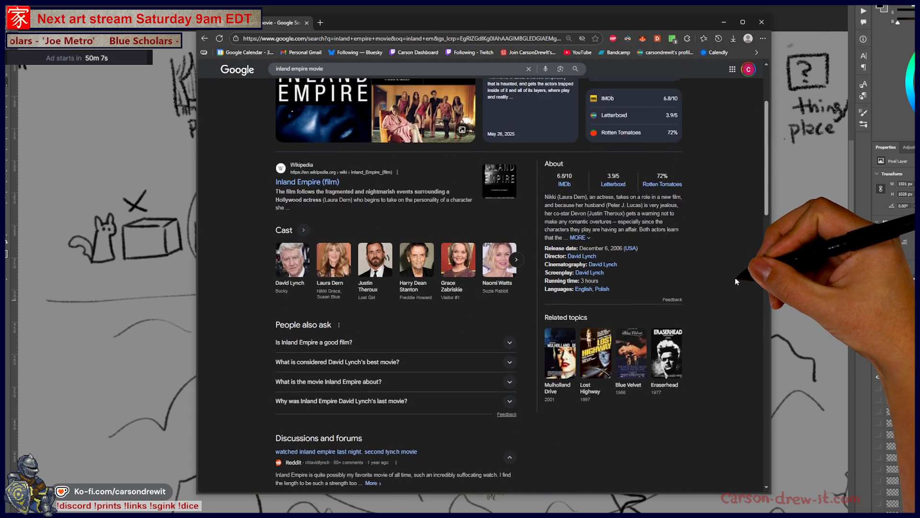
{"action": "scroll", "coordinate": [736, 281], "scroll_direction": "up", "scroll_amount": 3}
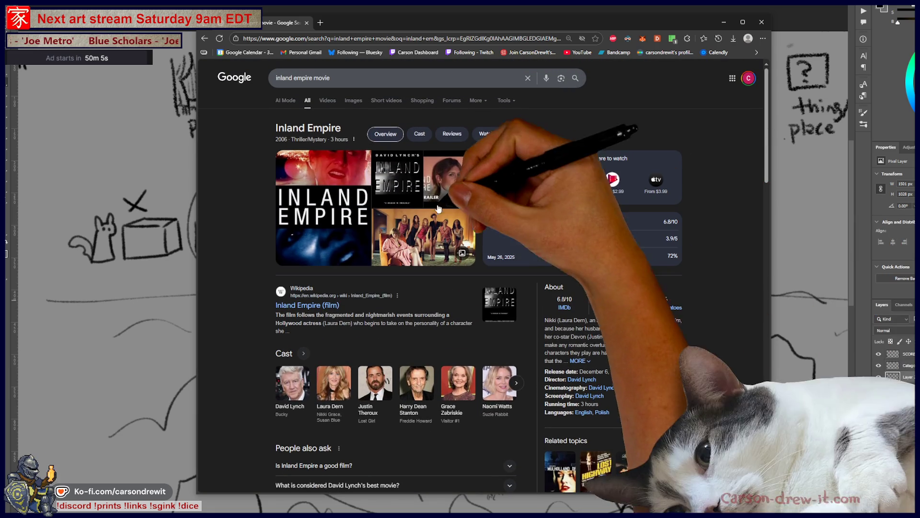
Open the grinning-face i-d.co still full-size in a new tab, then close the browser.
{"action": "left_click", "coordinate": [328, 101]}
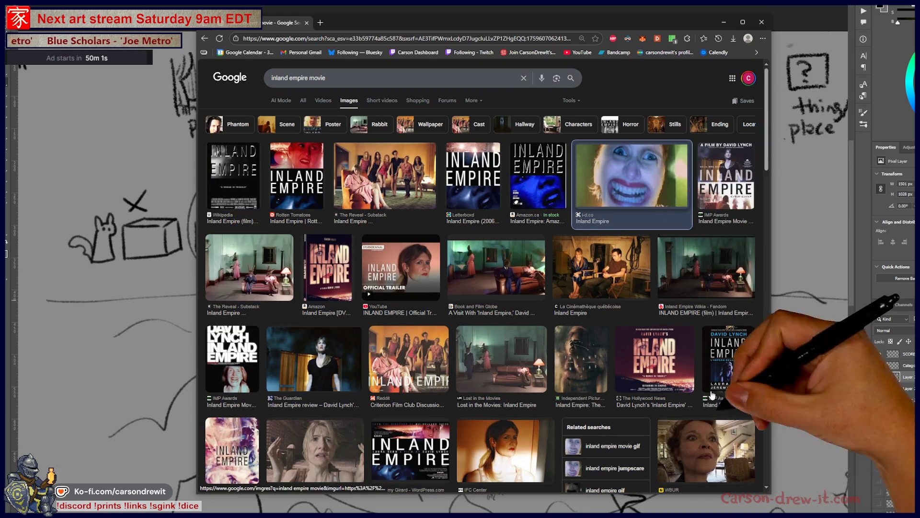
{"action": "left_click", "coordinate": [651, 181]}
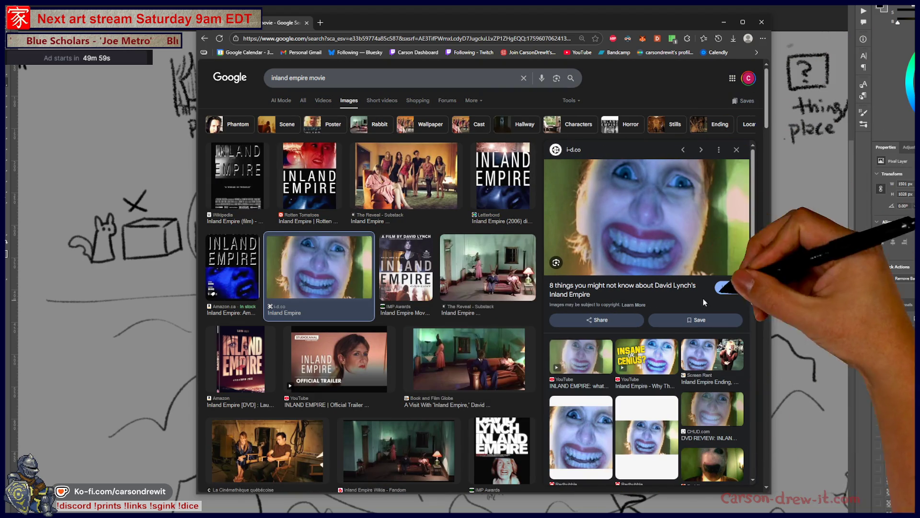
{"action": "right_click", "coordinate": [712, 216]}
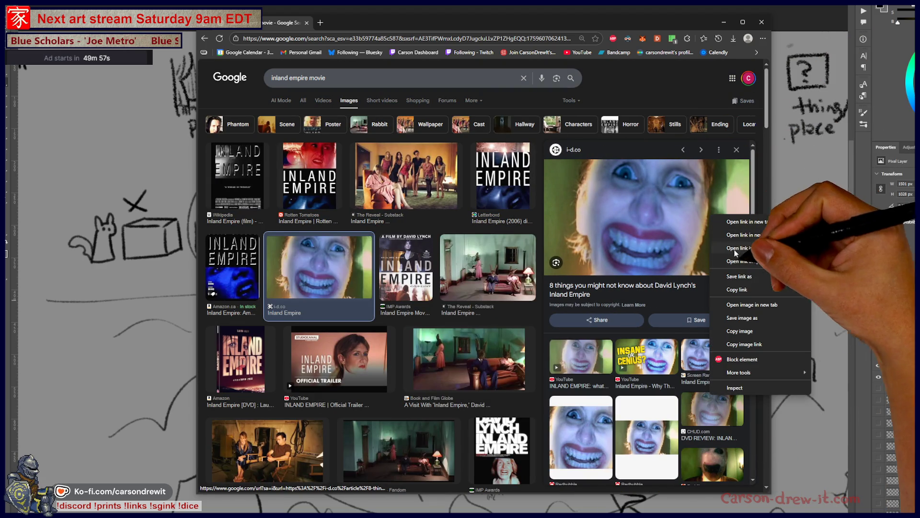
{"action": "left_click", "coordinate": [759, 305]}
{"action": "left_click", "coordinate": [362, 22]}
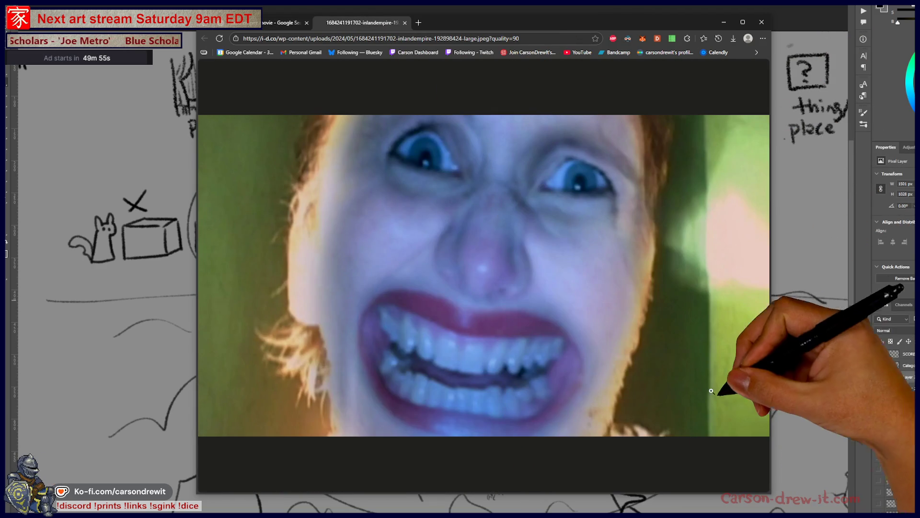
{"action": "left_click", "coordinate": [762, 22]}
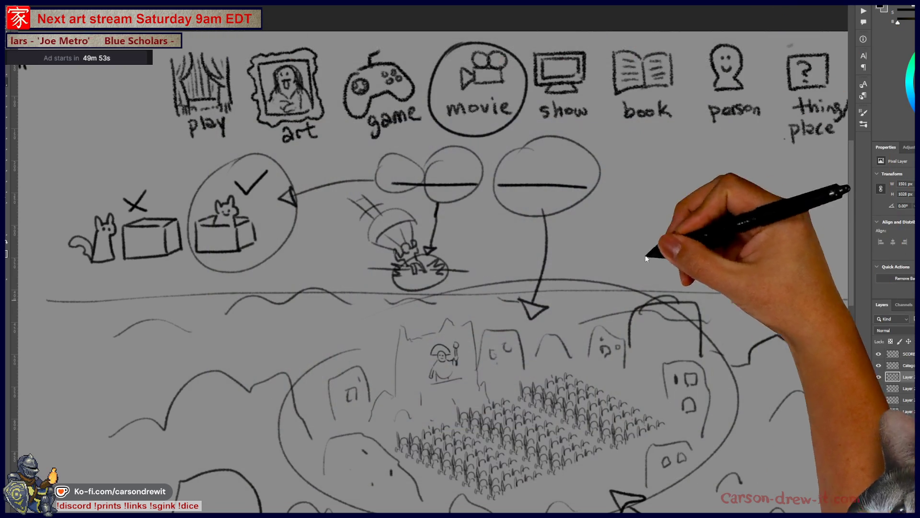
Hide the old sketch, hatched and figures layers in the Layers panel.
{"action": "scroll", "coordinate": [771, 367], "scroll_direction": "down", "scroll_amount": 2}
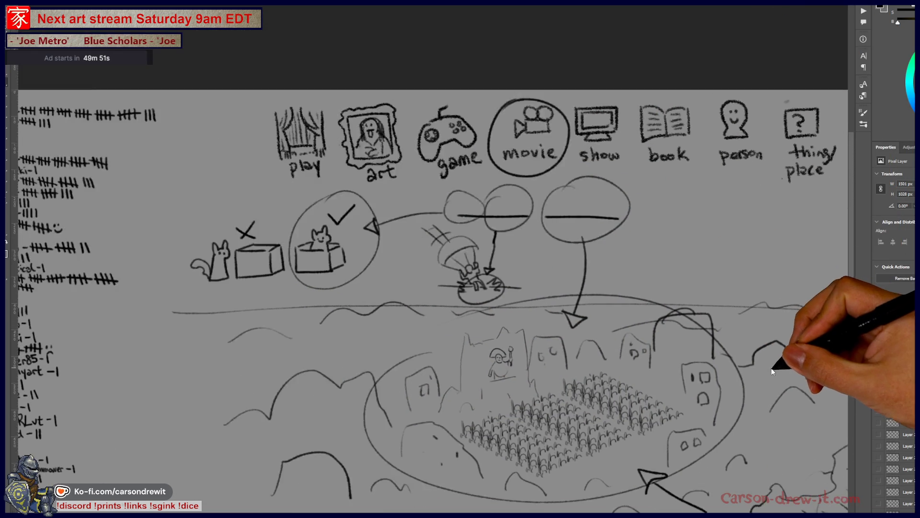
{"action": "left_click_drag", "start_coordinate": [627, 339], "coordinate": [455, 274]}
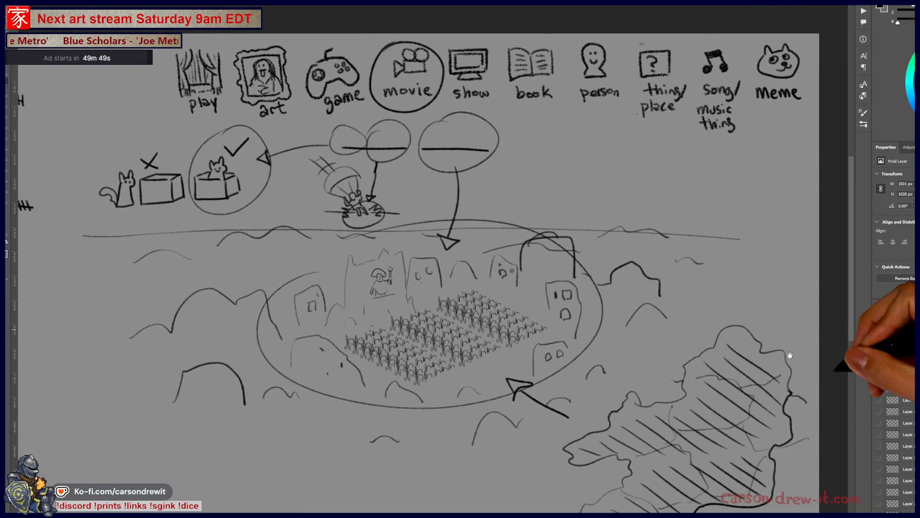
{"action": "left_click", "coordinate": [881, 390]}
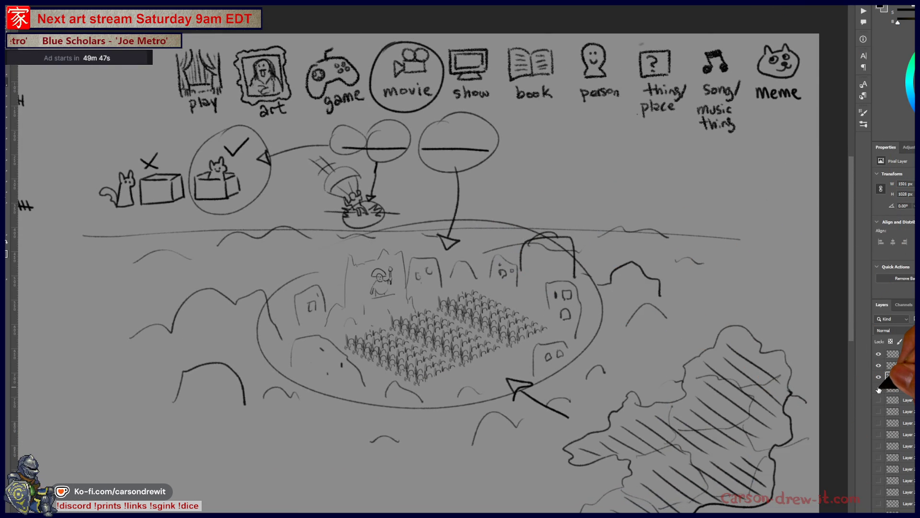
{"action": "left_click_drag", "start_coordinate": [879, 390], "coordinate": [879, 377]}
{"action": "left_click", "coordinate": [879, 401]}
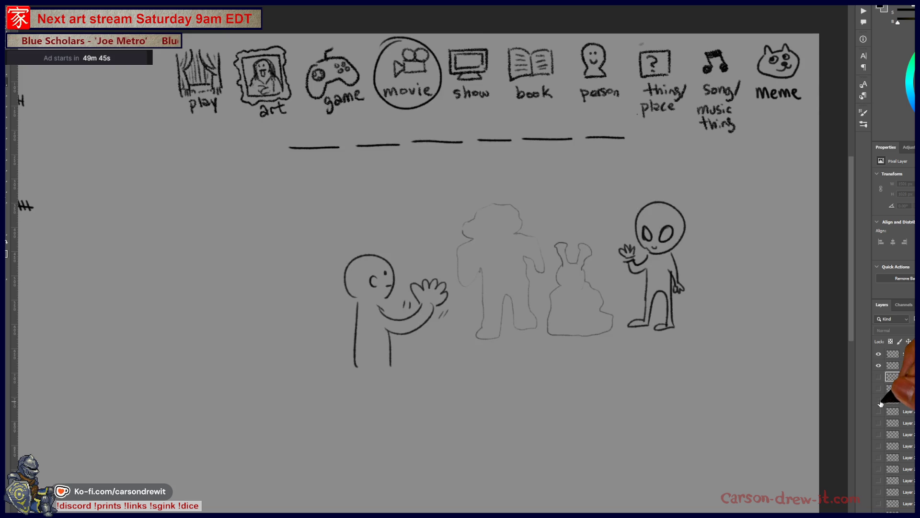
{"action": "left_click", "coordinate": [879, 400]}
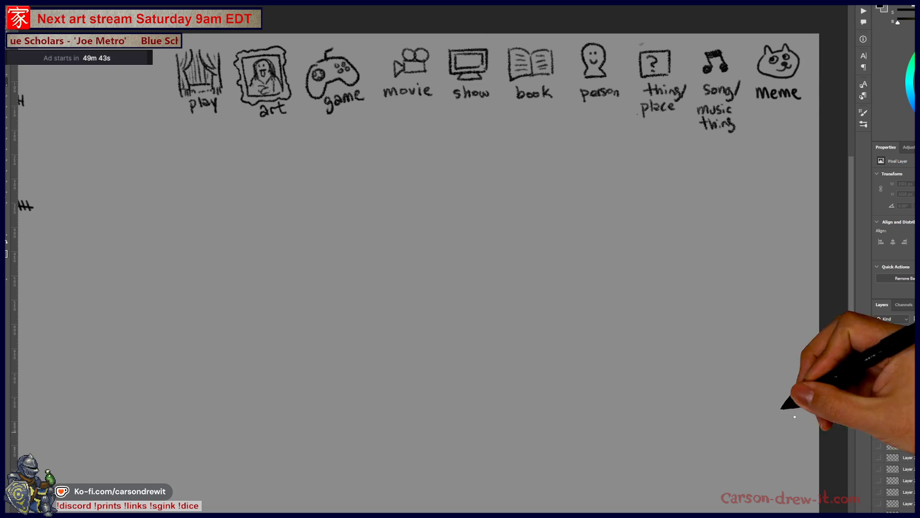
{"action": "key", "text": "ctrl+comma"}
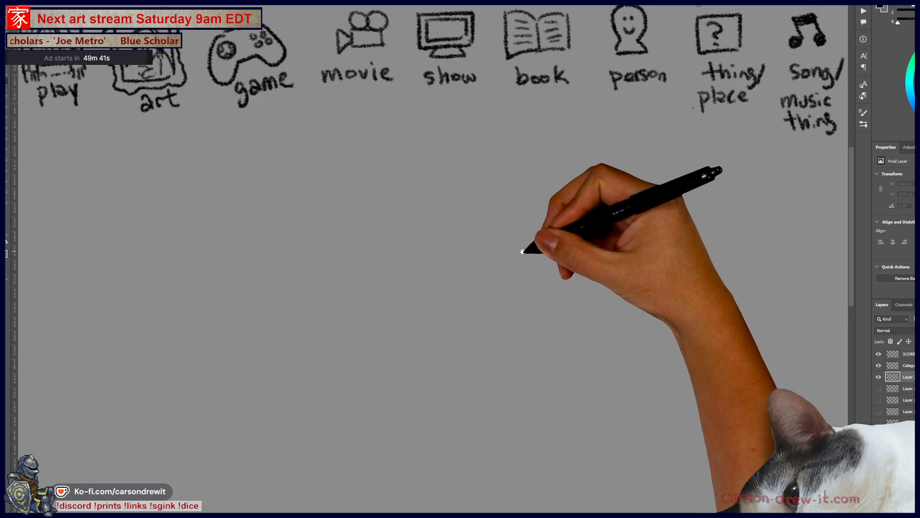
Zoom in on the category icon row, starting from the play icon.
{"action": "scroll", "coordinate": [532, 263], "scroll_direction": "up", "scroll_amount": 2}
{"action": "left_click_drag", "start_coordinate": [532, 376], "coordinate": [586, 386]}
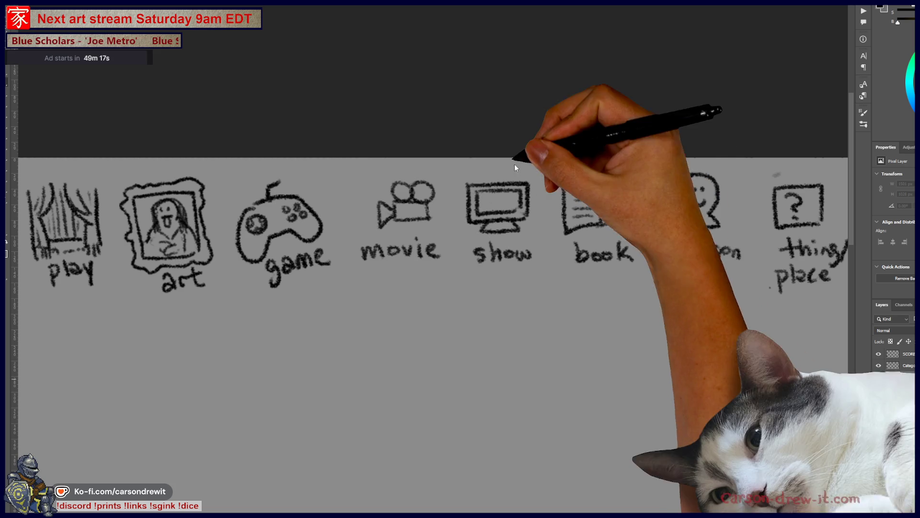
{"action": "left_click_drag", "start_coordinate": [441, 237], "coordinate": [423, 212]}
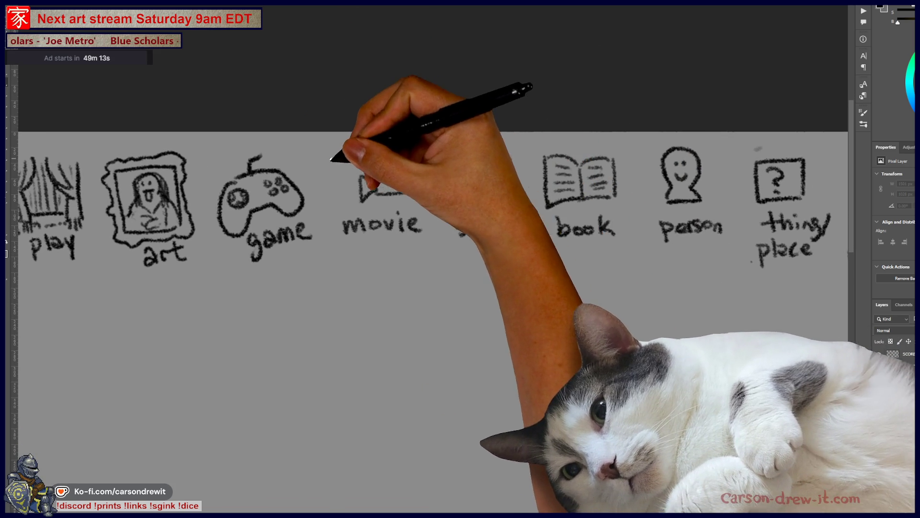
Circle the movie category and draw three word blanks beneath the icons.
{"action": "left_click_drag", "start_coordinate": [360, 136], "coordinate": [357, 139]}
{"action": "left_click_drag", "start_coordinate": [395, 314], "coordinate": [407, 240]}
{"action": "left_click_drag", "start_coordinate": [274, 231], "coordinate": [452, 233]}
{"action": "left_click_drag", "start_coordinate": [468, 234], "coordinate": [550, 233]}
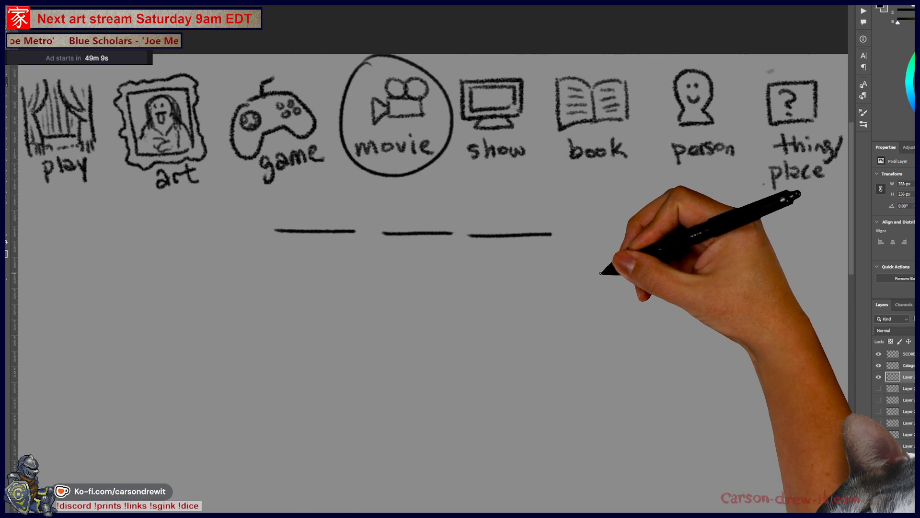
Sketch the grinning woman's hair, a second figure and a goblet stroke, then hide the layer.
{"action": "scroll", "coordinate": [585, 268], "scroll_direction": "down", "scroll_amount": 2}
{"action": "left_click_drag", "start_coordinate": [583, 287], "coordinate": [616, 261]}
{"action": "scroll", "coordinate": [616, 261], "scroll_direction": "down", "scroll_amount": 2}
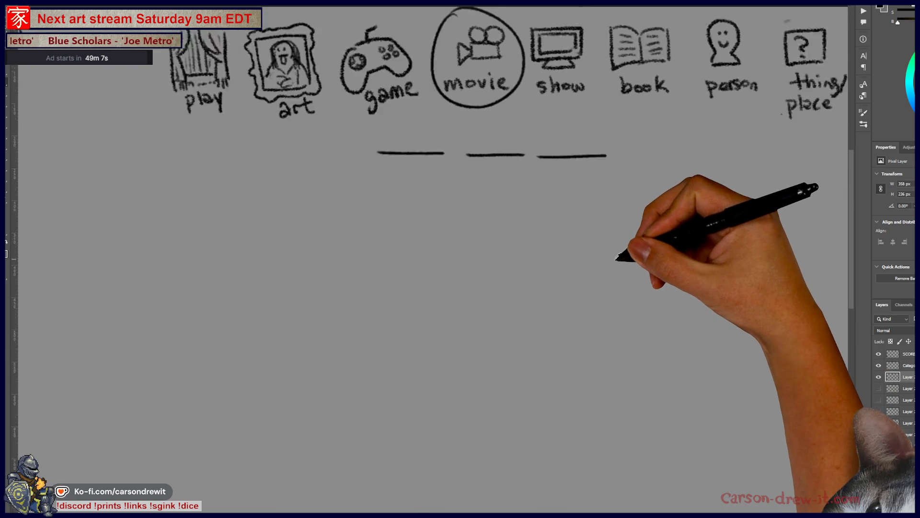
{"action": "scroll", "coordinate": [620, 259], "scroll_direction": "down", "scroll_amount": 1}
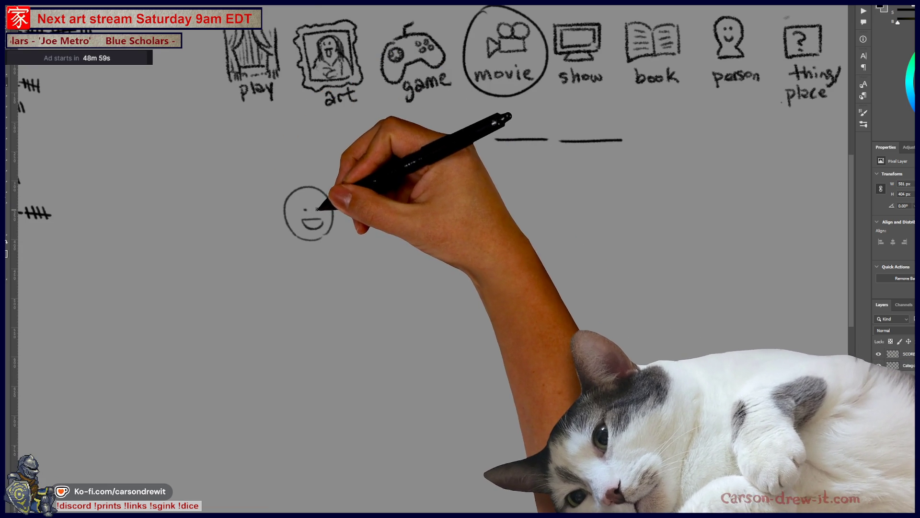
{"action": "mouse_move", "coordinate": [292, 242]}
{"action": "left_mouse_down"}
{"action": "mouse_move", "coordinate": [288, 192]}
{"action": "mouse_move", "coordinate": [281, 235]}
{"action": "left_mouse_up"}
{"action": "mouse_move", "coordinate": [283, 196]}
{"action": "left_mouse_down"}
{"action": "mouse_move", "coordinate": [323, 181]}
{"action": "mouse_move", "coordinate": [338, 229]}
{"action": "left_mouse_up"}
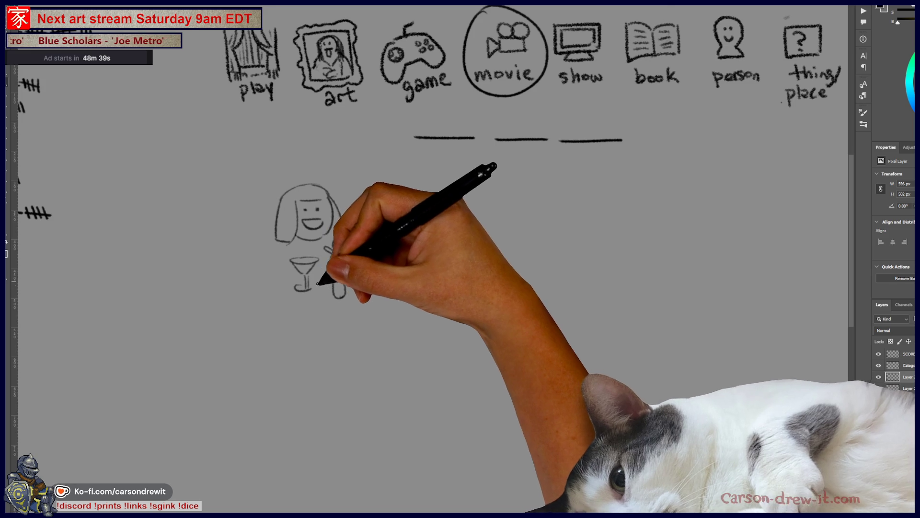
{"action": "mouse_move", "coordinate": [379, 239]}
{"action": "left_mouse_down"}
{"action": "mouse_move", "coordinate": [410, 235]}
{"action": "mouse_move", "coordinate": [383, 220]}
{"action": "mouse_move", "coordinate": [396, 245]}
{"action": "mouse_move", "coordinate": [390, 263]}
{"action": "mouse_move", "coordinate": [436, 292]}
{"action": "mouse_move", "coordinate": [358, 298]}
{"action": "left_mouse_up"}
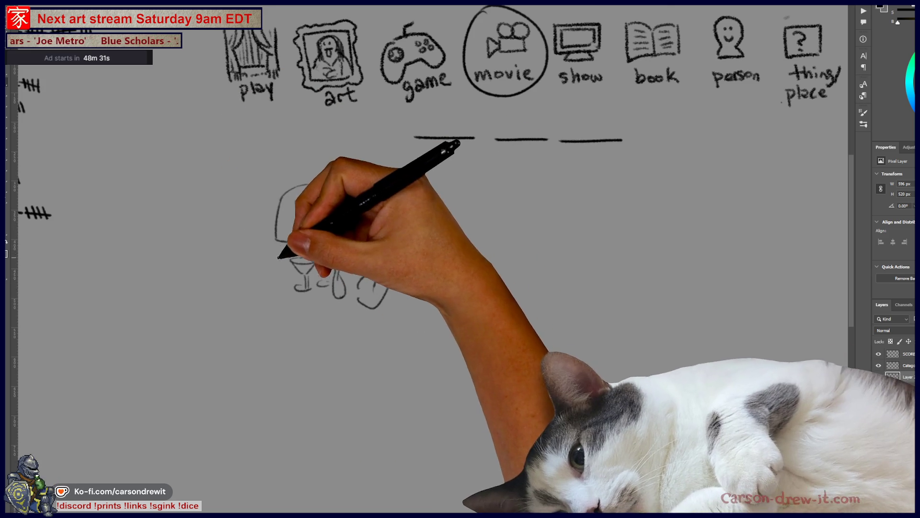
{"action": "left_click_drag", "start_coordinate": [279, 258], "coordinate": [324, 261]}
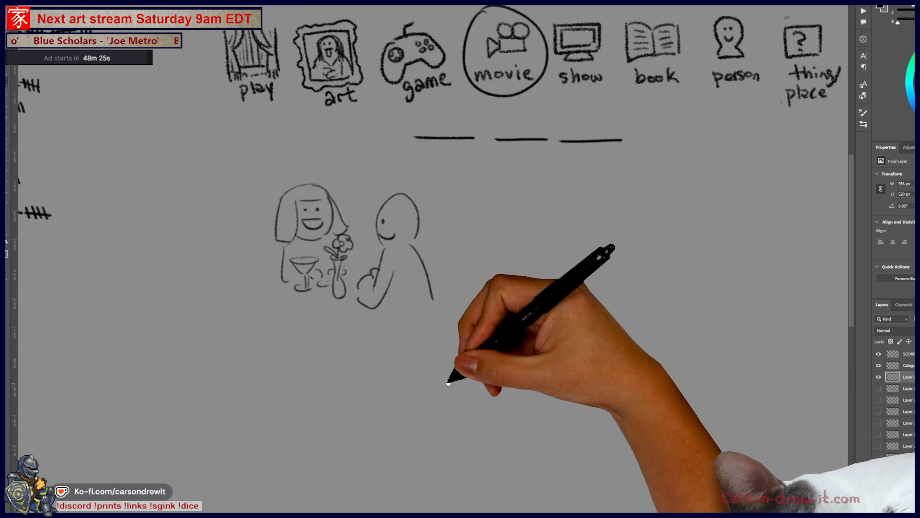
{"action": "left_click_drag", "start_coordinate": [447, 376], "coordinate": [465, 395]}
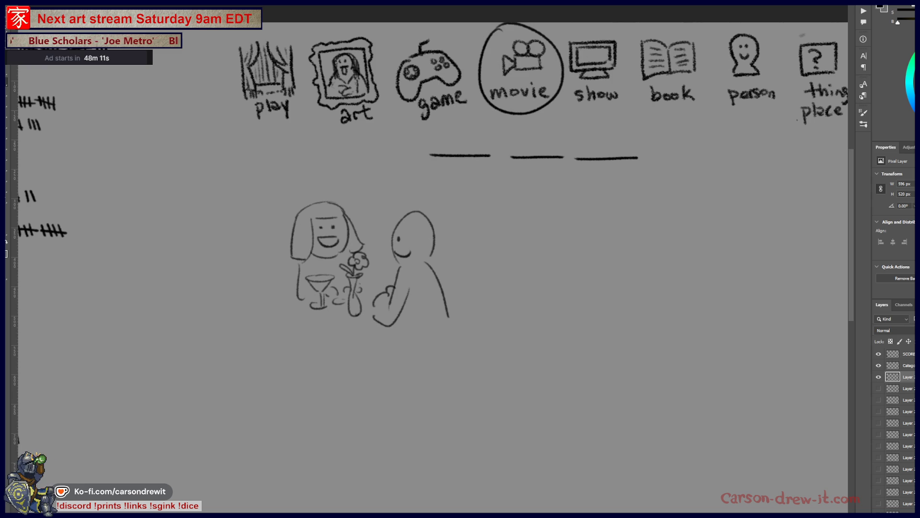
{"action": "left_click", "coordinate": [879, 377]}
On the SCORES layer, add tally marks after a player's name and draw a frowning face.
{"action": "left_click", "coordinate": [906, 354]}
{"action": "left_click_drag", "start_coordinate": [273, 311], "coordinate": [571, 376]}
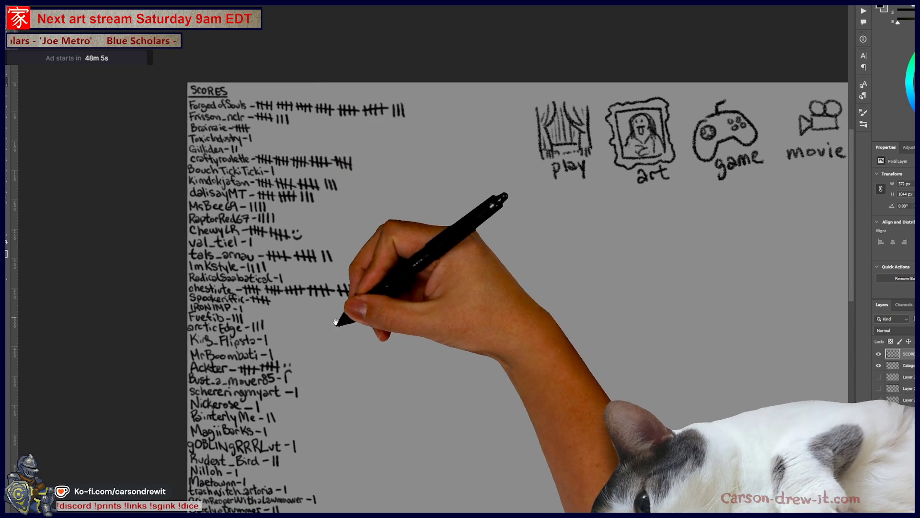
{"action": "left_click_drag", "start_coordinate": [339, 323], "coordinate": [323, 107]}
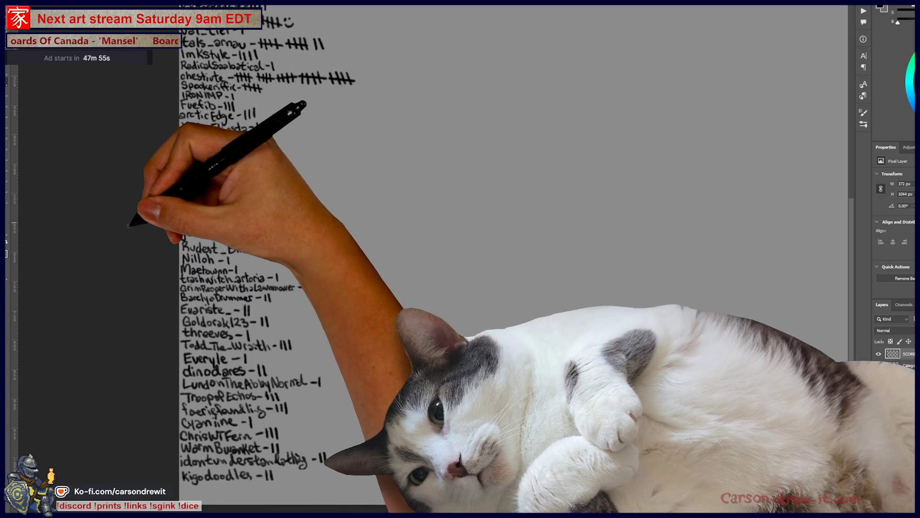
{"action": "scroll", "coordinate": [316, 259], "scroll_direction": "up", "scroll_amount": 3}
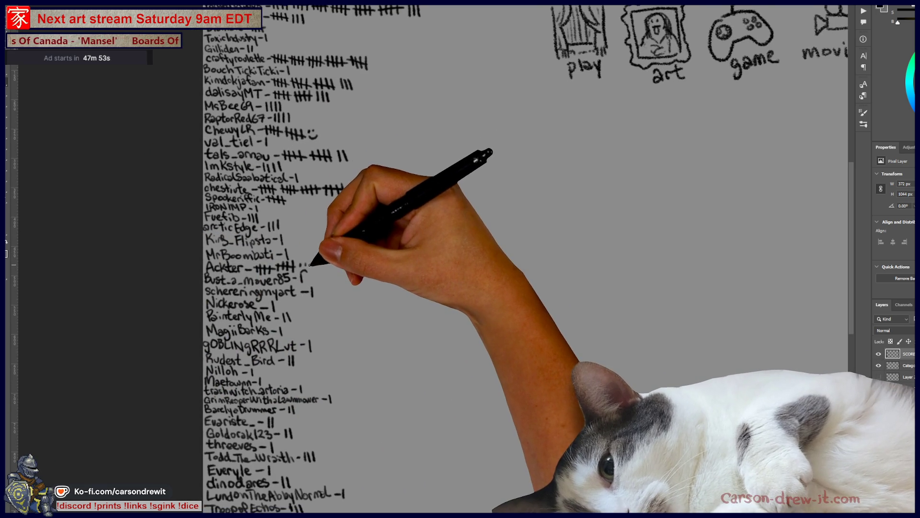
{"action": "left_click_drag", "start_coordinate": [301, 262], "coordinate": [301, 270]}
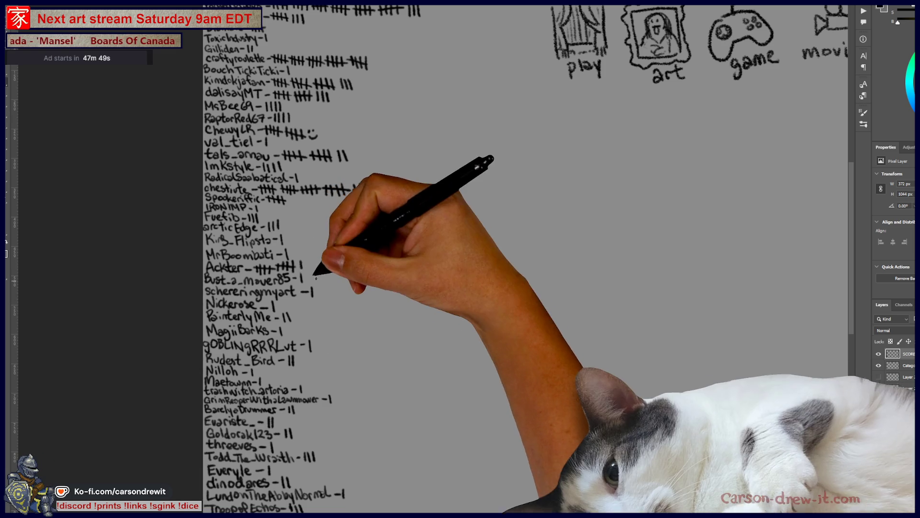
{"action": "left_click", "coordinate": [311, 264]}
{"action": "left_click_drag", "start_coordinate": [309, 267], "coordinate": [317, 267]}
{"action": "mouse_move", "coordinate": [468, 338]}
{"action": "left_mouse_down"}
{"action": "mouse_move", "coordinate": [478, 378]}
{"action": "mouse_move", "coordinate": [480, 370]}
{"action": "left_mouse_up"}
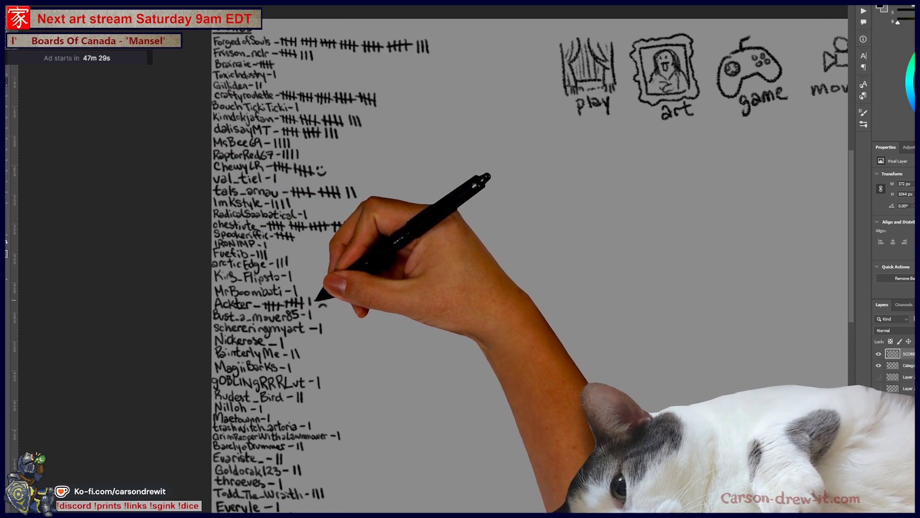
{"action": "mouse_move", "coordinate": [315, 297]}
{"action": "left_mouse_down"}
{"action": "mouse_move", "coordinate": [315, 307]}
{"action": "mouse_move", "coordinate": [335, 307]}
{"action": "left_mouse_up"}
{"action": "left_click", "coordinate": [331, 300]}
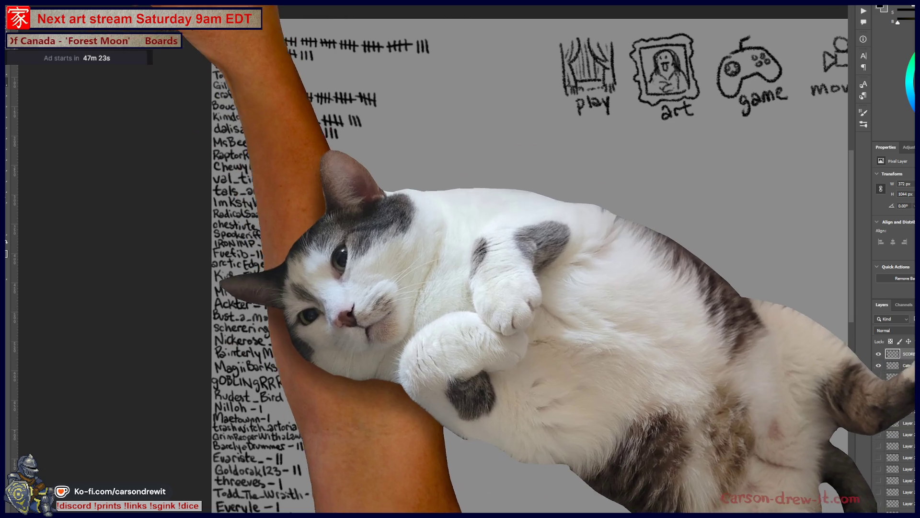
Look over the large character illustration document, then bring up the New Document dialog.
{"action": "key", "text": "ctrl+Tab"}
{"action": "key", "text": "ctrl+minus"}
{"action": "key", "text": "ctrl+minus"}
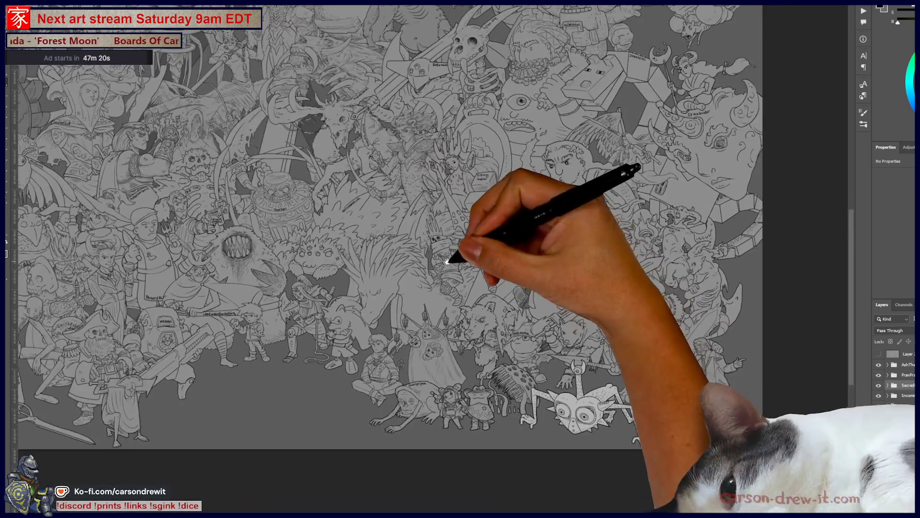
{"action": "mouse_move", "coordinate": [447, 261]}
{"action": "left_mouse_down"}
{"action": "mouse_move", "coordinate": [554, 380]}
{"action": "mouse_move", "coordinate": [531, 353]}
{"action": "mouse_move", "coordinate": [551, 304]}
{"action": "mouse_move", "coordinate": [482, 216]}
{"action": "left_mouse_up"}
{"action": "key", "text": "ctrl+plus"}
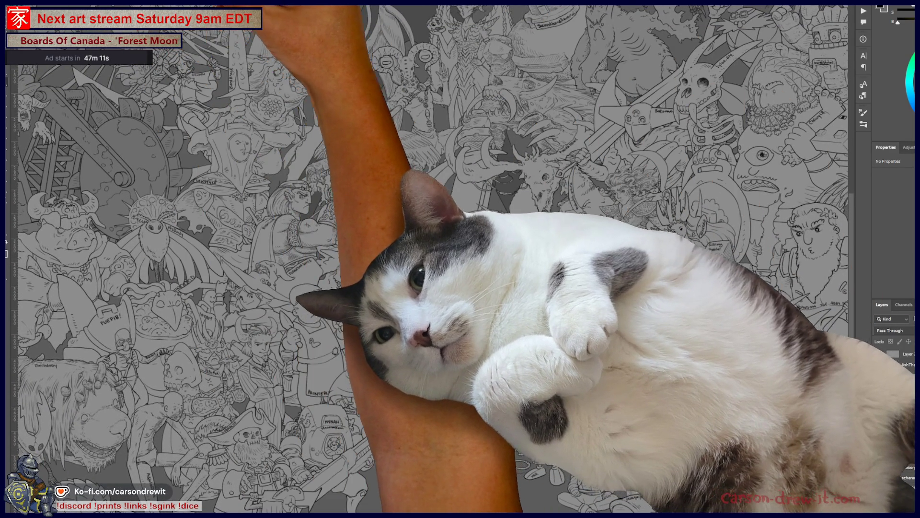
{"action": "key", "text": "alt+f"}
{"action": "key", "text": "n"}
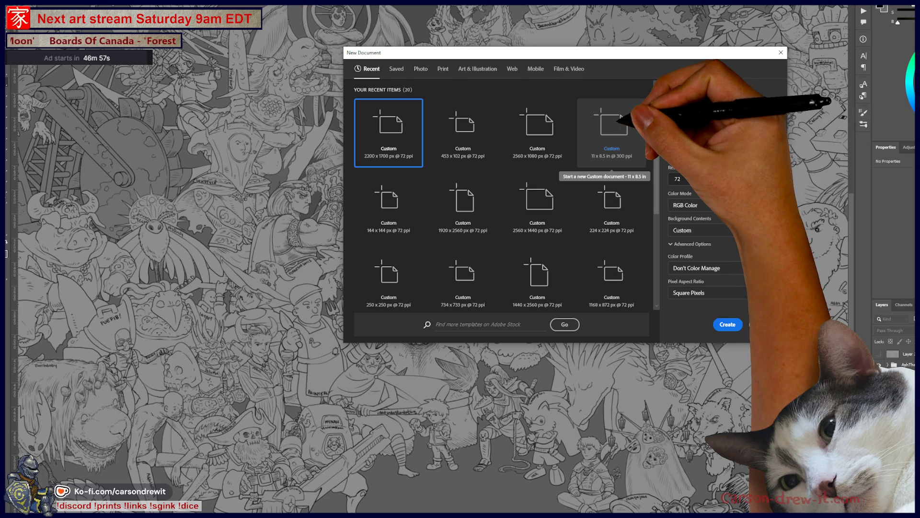
Create the 1920x1080 grey canvas, add an empty layer, and move the browser over it.
{"action": "left_click", "coordinate": [727, 324]}
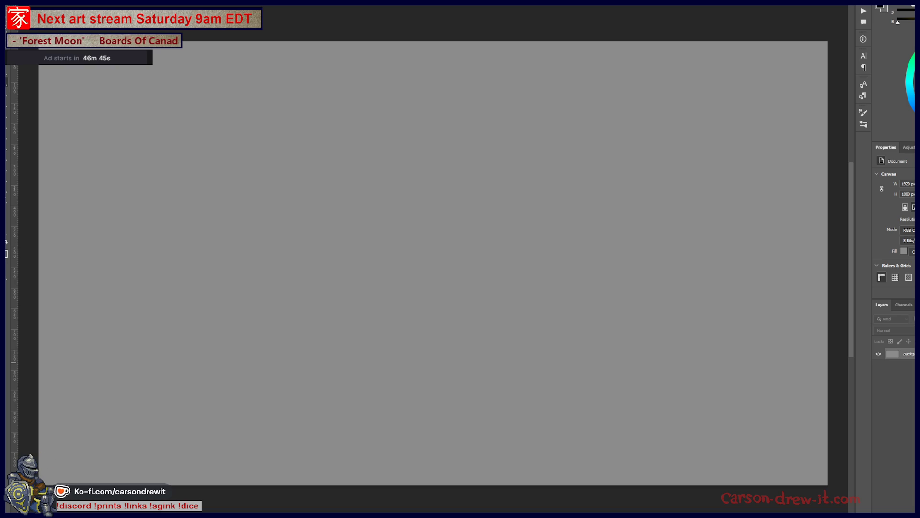
{"action": "key", "text": "ctrl+shift+alt+n"}
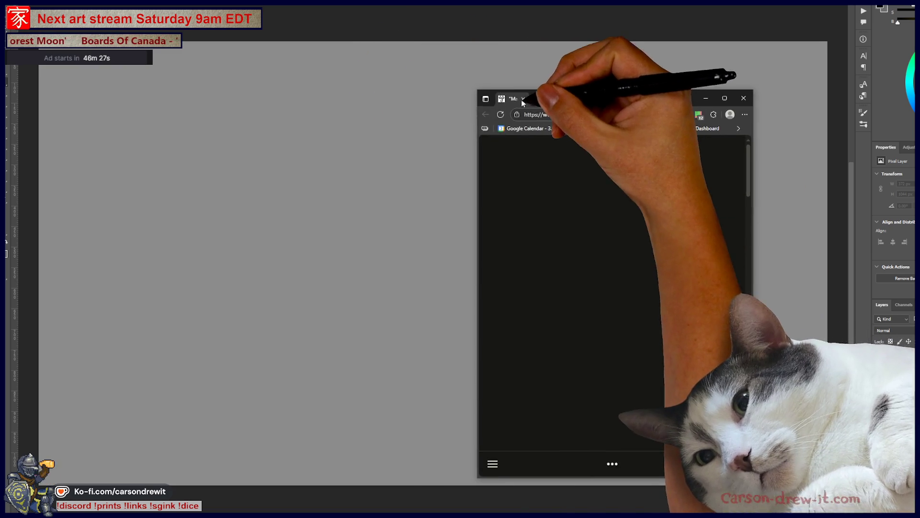
{"action": "left_click_drag", "start_coordinate": [536, 96], "coordinate": [295, 71]}
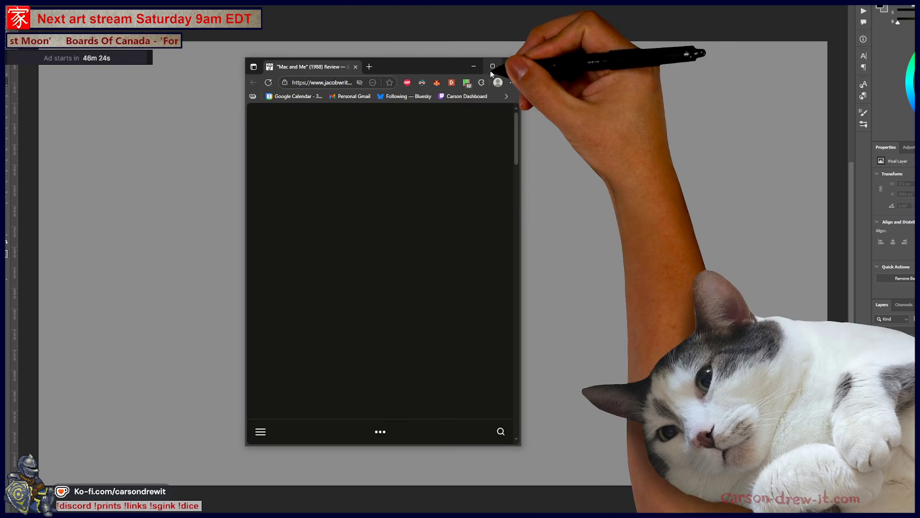
Move the Google Images window left and enlarge it to show more results.
{"action": "left_click", "coordinate": [511, 66]}
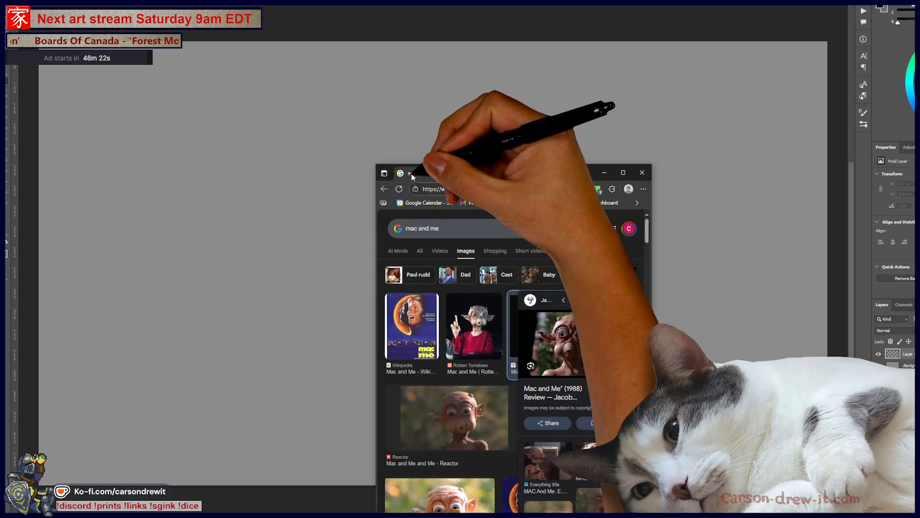
{"action": "mouse_move", "coordinate": [412, 174]}
{"action": "left_mouse_down"}
{"action": "mouse_move", "coordinate": [141, 19]}
{"action": "mouse_move", "coordinate": [171, 48]}
{"action": "left_mouse_up"}
{"action": "mouse_move", "coordinate": [412, 423]}
{"action": "left_mouse_down"}
{"action": "mouse_move", "coordinate": [736, 475]}
{"action": "mouse_move", "coordinate": [799, 473]}
{"action": "left_mouse_up"}
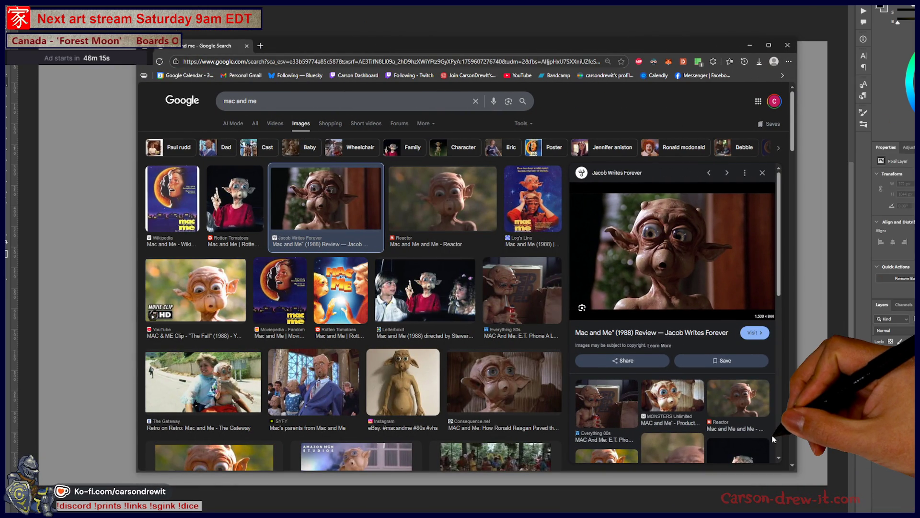
Scroll the mac and me image results and open the Mac and Me clip on YouTube.
{"action": "scroll", "coordinate": [600, 287], "scroll_direction": "down", "scroll_amount": 5}
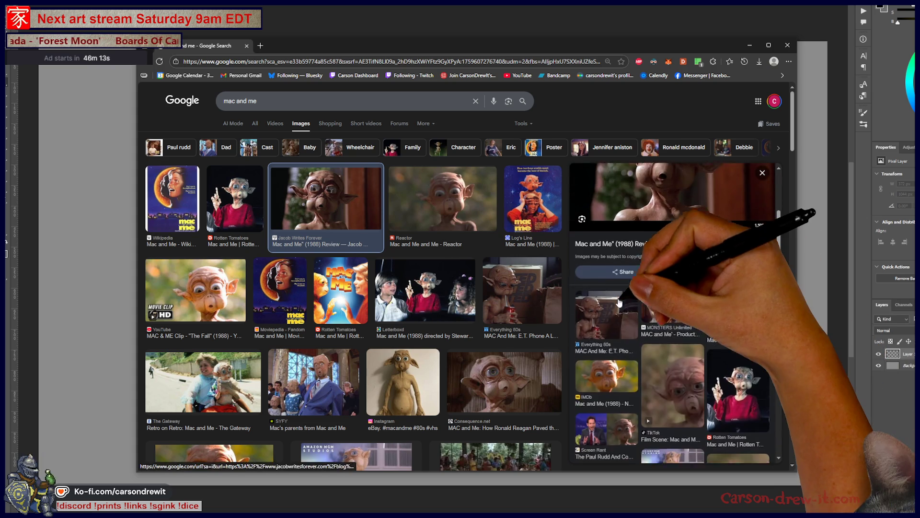
{"action": "scroll", "coordinate": [427, 370], "scroll_direction": "down", "scroll_amount": 3}
{"action": "scroll", "coordinate": [474, 336], "scroll_direction": "down", "scroll_amount": 3}
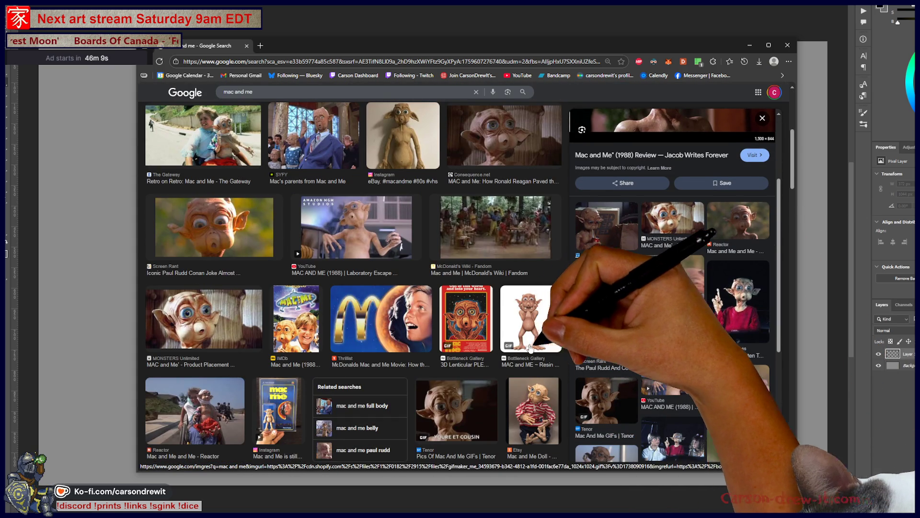
{"action": "scroll", "coordinate": [737, 343], "scroll_direction": "up", "scroll_amount": 3}
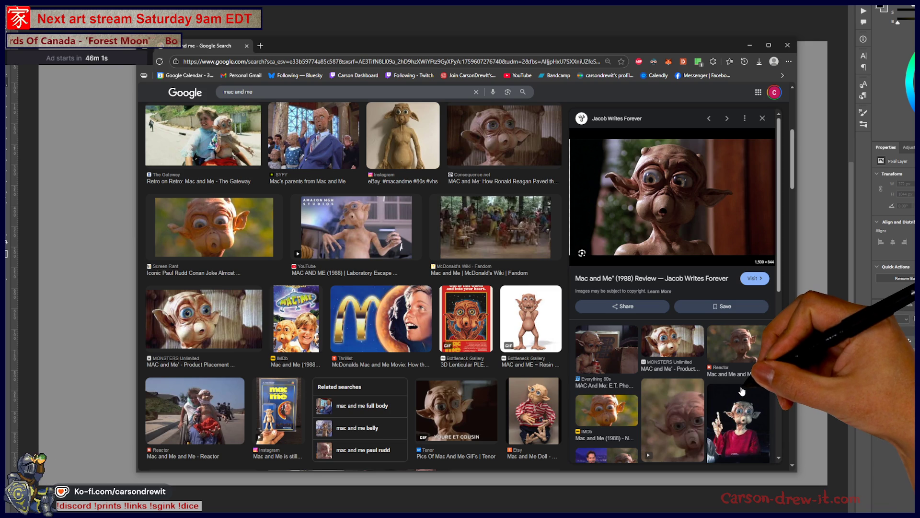
{"action": "scroll", "coordinate": [742, 392], "scroll_direction": "down", "scroll_amount": 6}
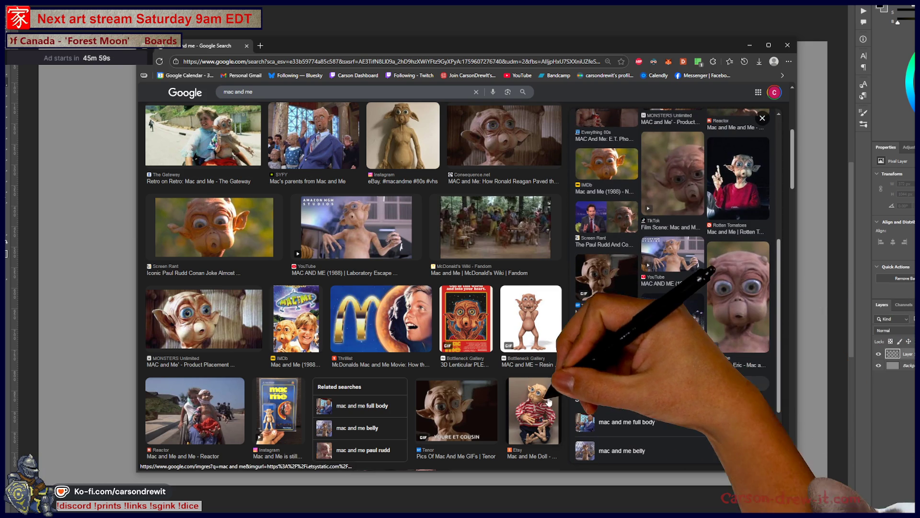
{"action": "scroll", "coordinate": [535, 404], "scroll_direction": "down", "scroll_amount": 5}
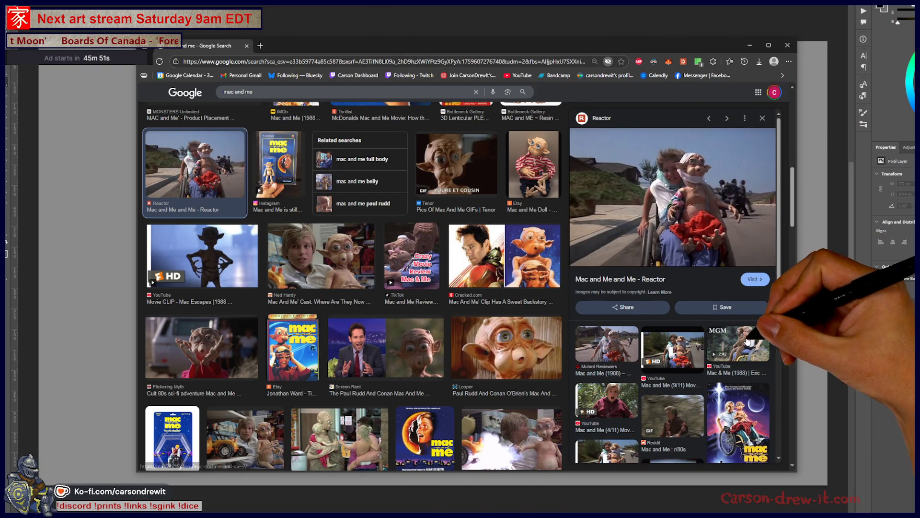
{"action": "scroll", "coordinate": [681, 292], "scroll_direction": "down", "scroll_amount": 3}
{"action": "left_click", "coordinate": [607, 276]}
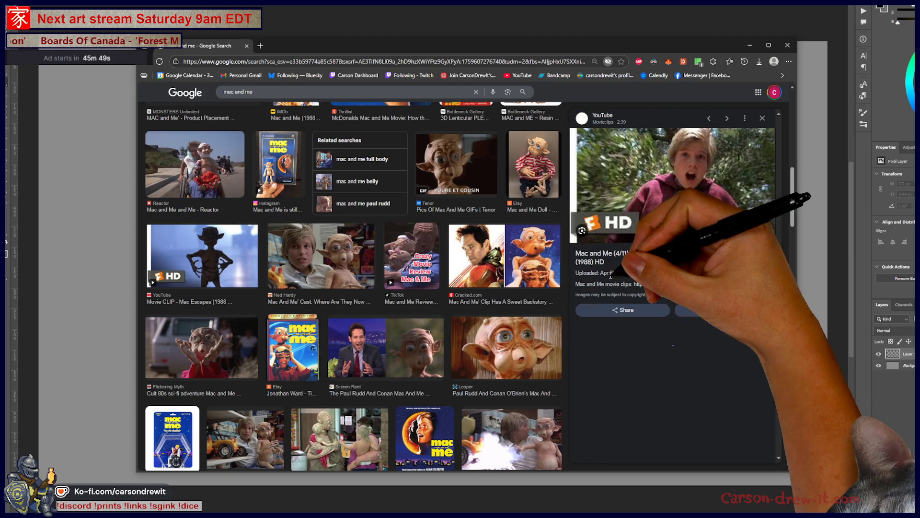
{"action": "left_click", "coordinate": [688, 209]}
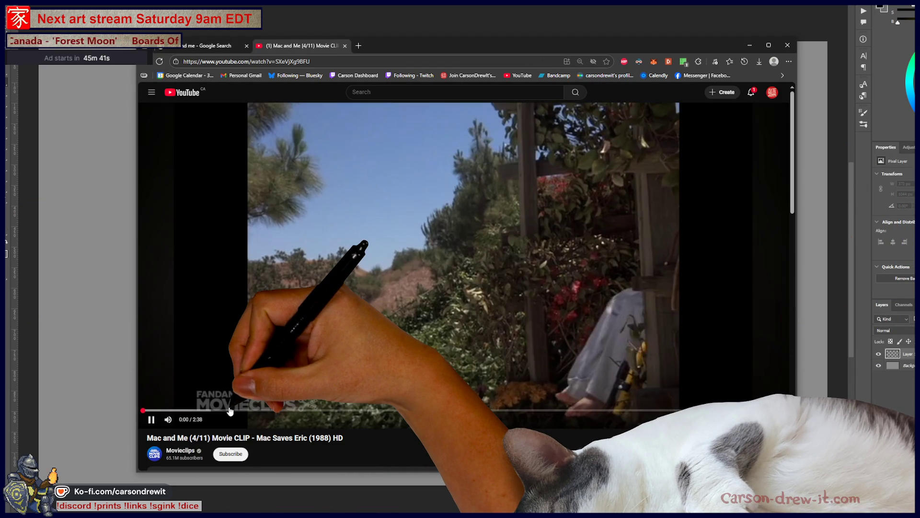
Skip ahead in the Mac and Me clip, pause it at 1:05, and close the browser.
{"action": "left_click_drag", "start_coordinate": [230, 411], "coordinate": [360, 414]}
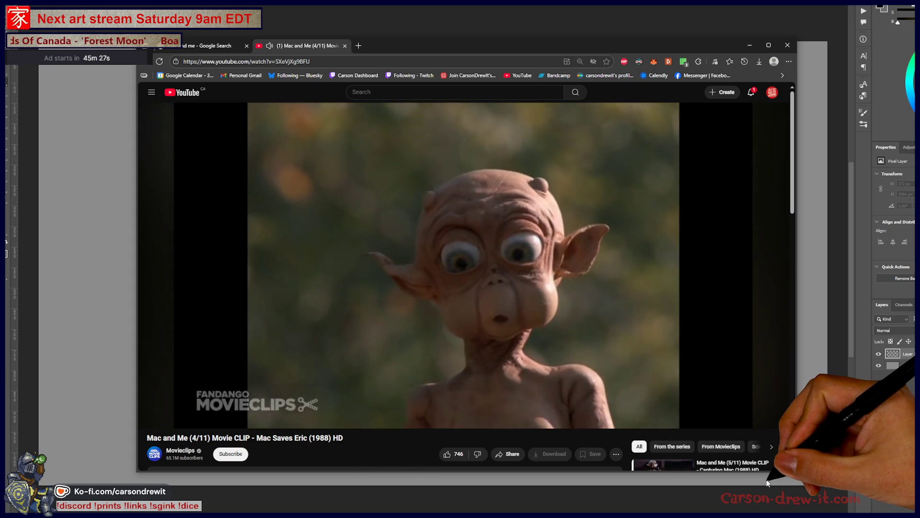
{"action": "left_click", "coordinate": [711, 359]}
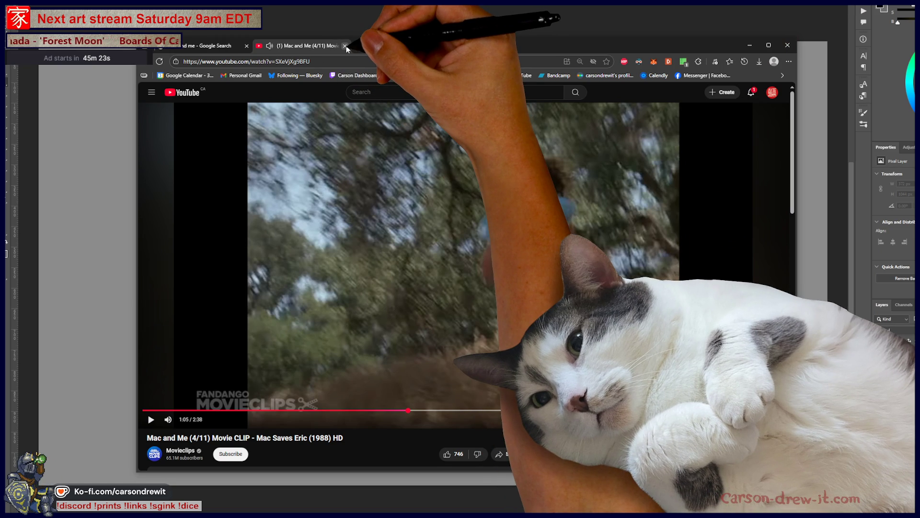
{"action": "left_click", "coordinate": [346, 48]}
{"action": "left_click", "coordinate": [247, 45]}
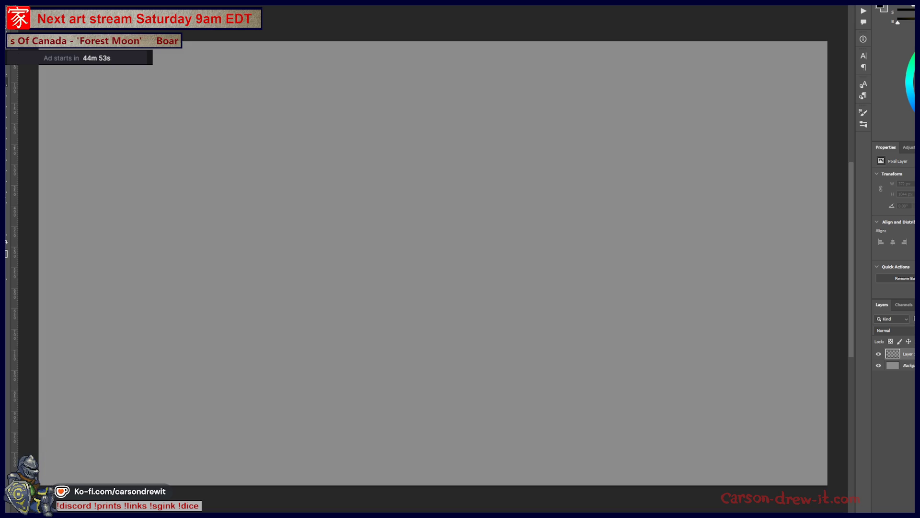
Open the National Geographic wombat photo from the image results in its own tab.
{"action": "scroll", "coordinate": [625, 298], "scroll_direction": "down", "scroll_amount": 2}
{"action": "scroll", "coordinate": [624, 299], "scroll_direction": "down", "scroll_amount": 5}
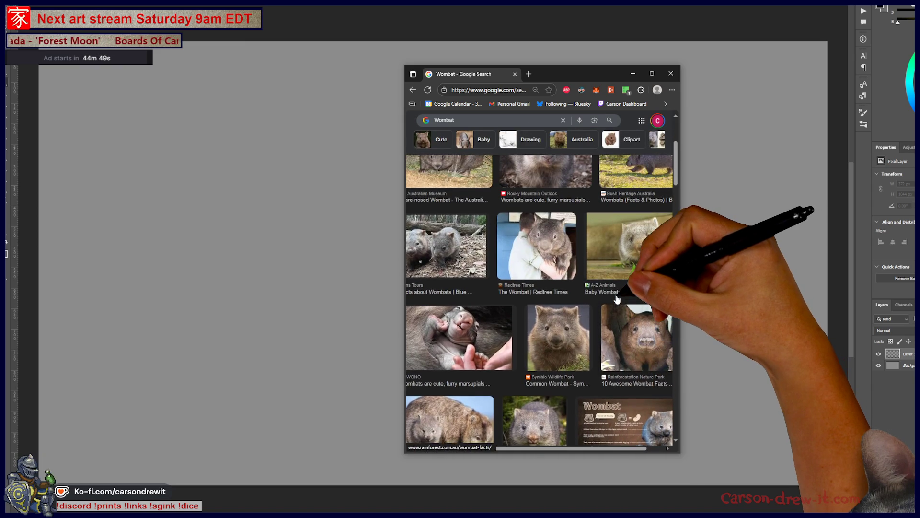
{"action": "scroll", "coordinate": [618, 299], "scroll_direction": "up", "scroll_amount": 3}
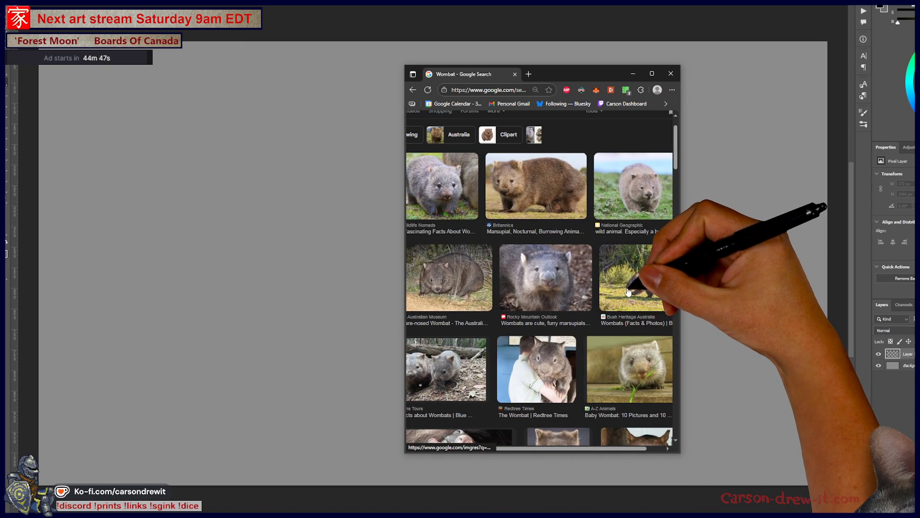
{"action": "left_click", "coordinate": [645, 185]}
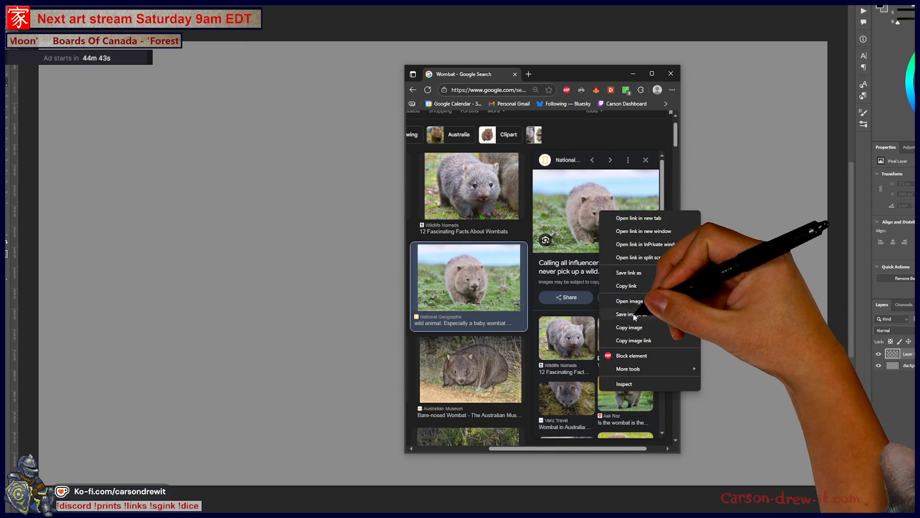
{"action": "right_click", "coordinate": [596, 211]}
{"action": "left_click", "coordinate": [618, 230]}
{"action": "left_click", "coordinate": [575, 74]}
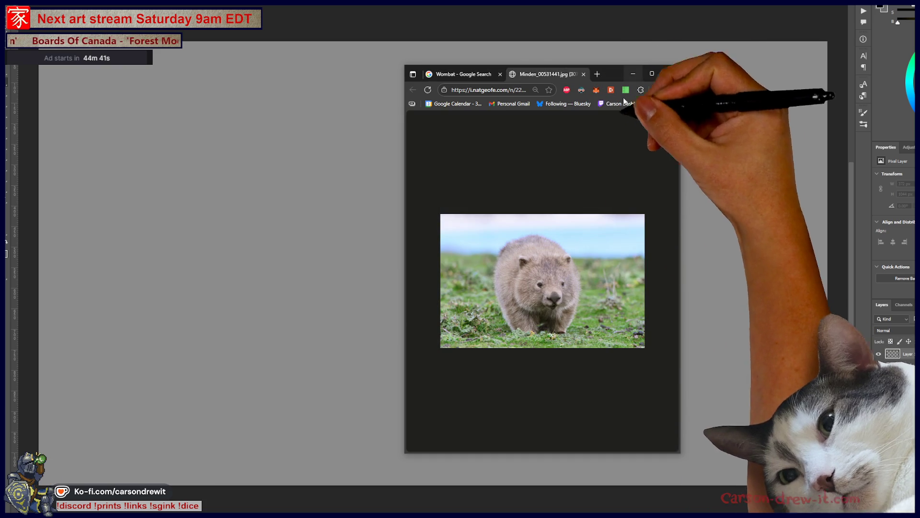
{"action": "left_click", "coordinate": [559, 294]}
Reposition and resize the browser window so the National Geographic wombat photo fits, then zoom in.
{"action": "scroll", "coordinate": [564, 290], "scroll_direction": "up", "scroll_amount": 5}
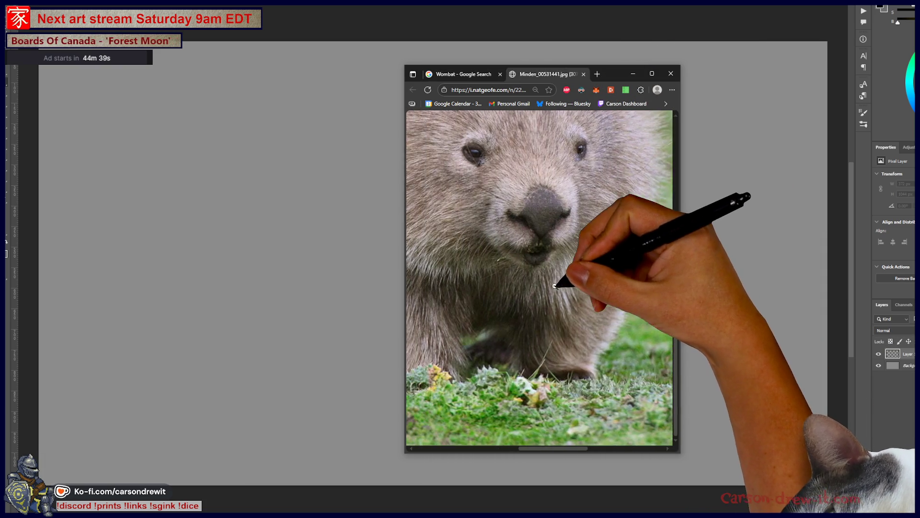
{"action": "scroll", "coordinate": [564, 287], "scroll_direction": "left", "scroll_amount": 1}
{"action": "left_click_drag", "start_coordinate": [612, 82], "coordinate": [395, 37]}
{"action": "mouse_move", "coordinate": [465, 410]}
{"action": "left_mouse_down"}
{"action": "mouse_move", "coordinate": [776, 456]}
{"action": "mouse_move", "coordinate": [821, 477]}
{"action": "left_mouse_up"}
{"action": "scroll", "coordinate": [597, 342], "scroll_direction": "down", "scroll_amount": 1}
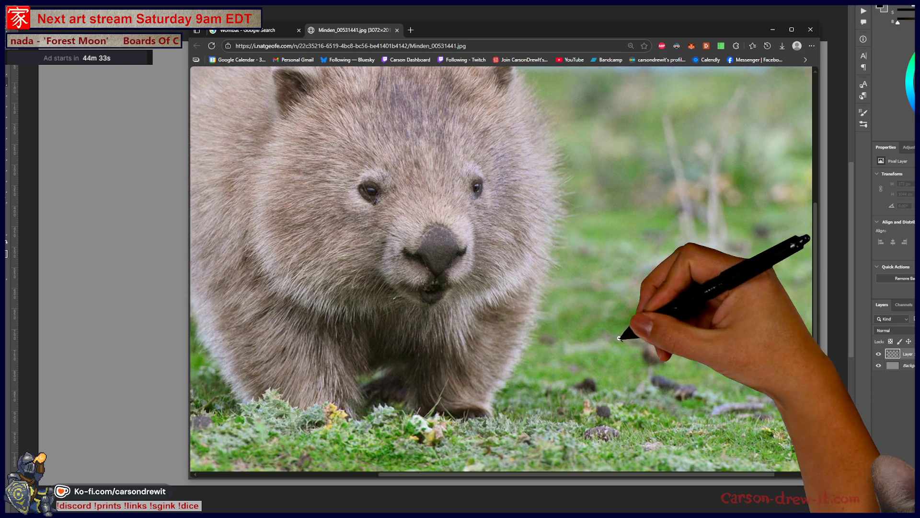
{"action": "scroll", "coordinate": [755, 413], "scroll_direction": "left", "scroll_amount": 5}
{"action": "scroll", "coordinate": [709, 386], "scroll_direction": "up", "scroll_amount": 2}
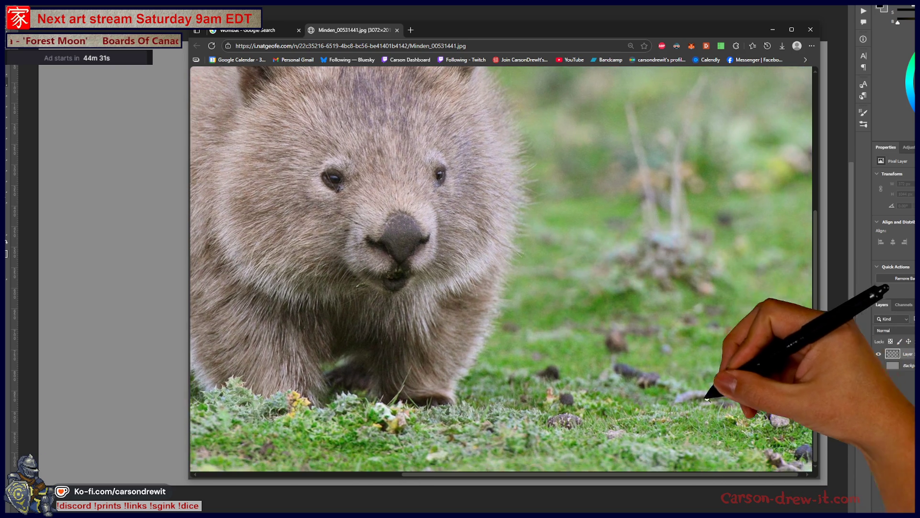
{"action": "scroll", "coordinate": [648, 370], "scroll_direction": "right", "scroll_amount": 2}
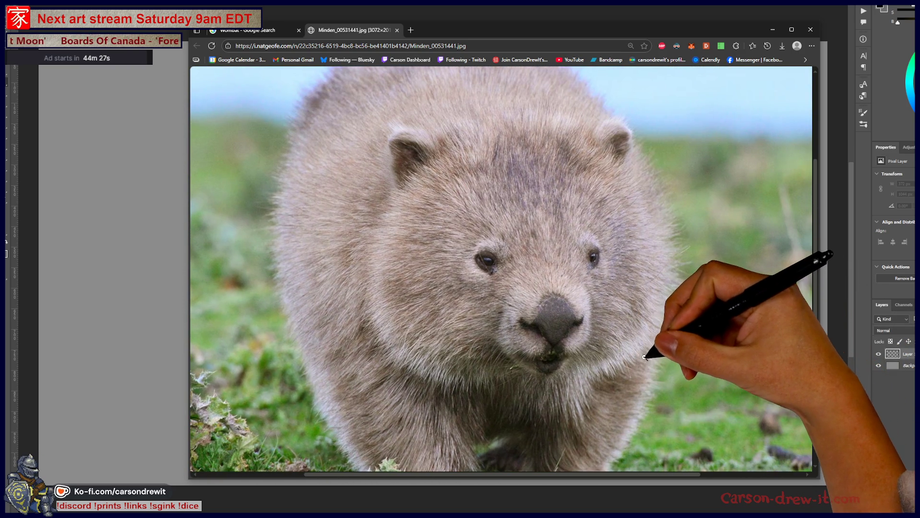
{"action": "left_click", "coordinate": [645, 357]}
{"action": "mouse_move", "coordinate": [596, 29]}
{"action": "left_mouse_down"}
{"action": "mouse_move", "coordinate": [2, 127]}
{"action": "mouse_move", "coordinate": [167, 67]}
{"action": "mouse_move", "coordinate": [515, 64]}
{"action": "left_mouse_up"}
{"action": "left_click_drag", "start_coordinate": [735, 58], "coordinate": [523, 107]}
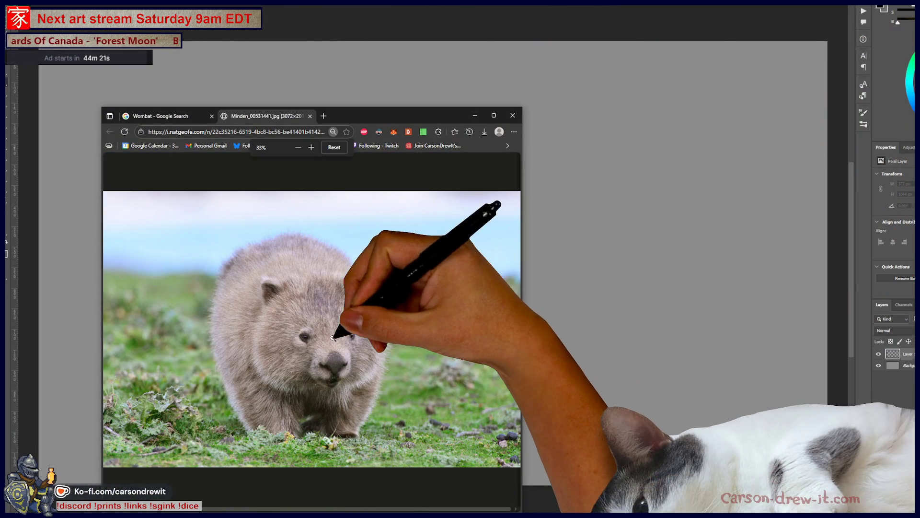
{"action": "left_click", "coordinate": [333, 337]}
{"action": "scroll", "coordinate": [387, 293], "scroll_direction": "down", "scroll_amount": 2}
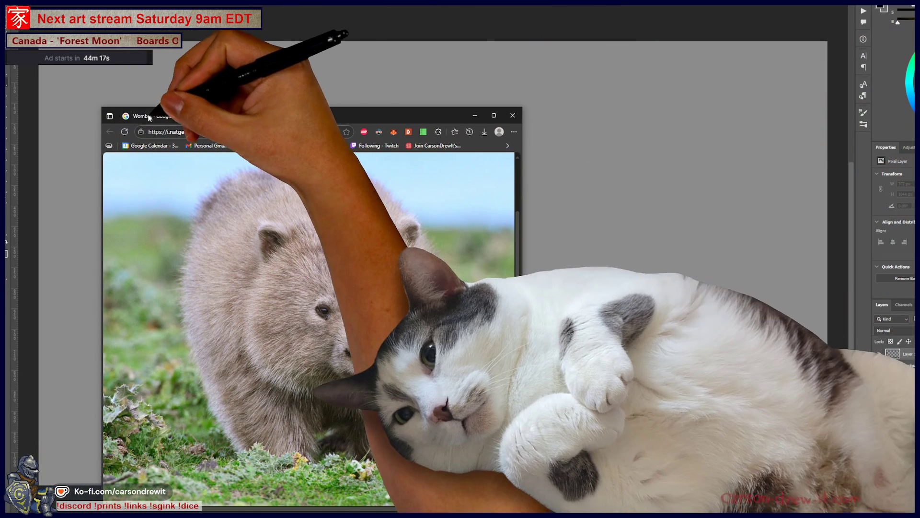
Open the Wikipedia wombat photo in a new tab and zoom in on its face.
{"action": "left_click", "coordinate": [158, 115]}
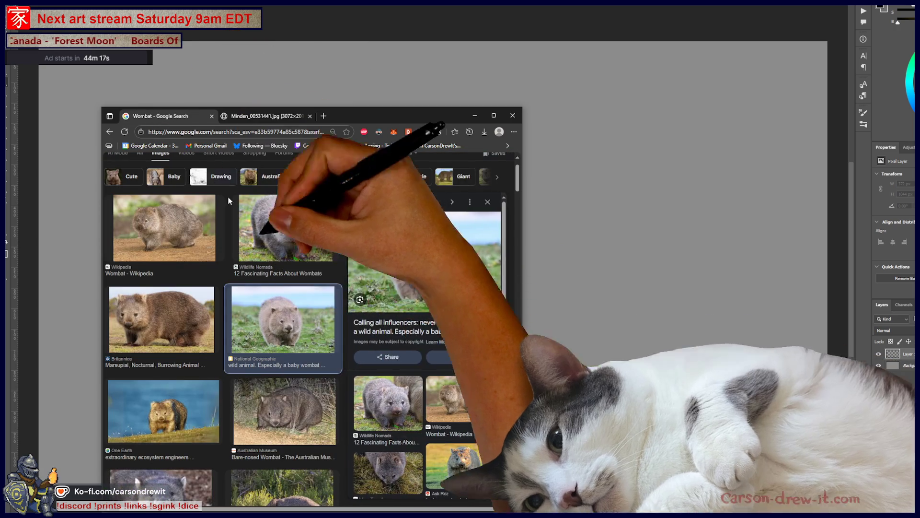
{"action": "left_click", "coordinate": [473, 330]}
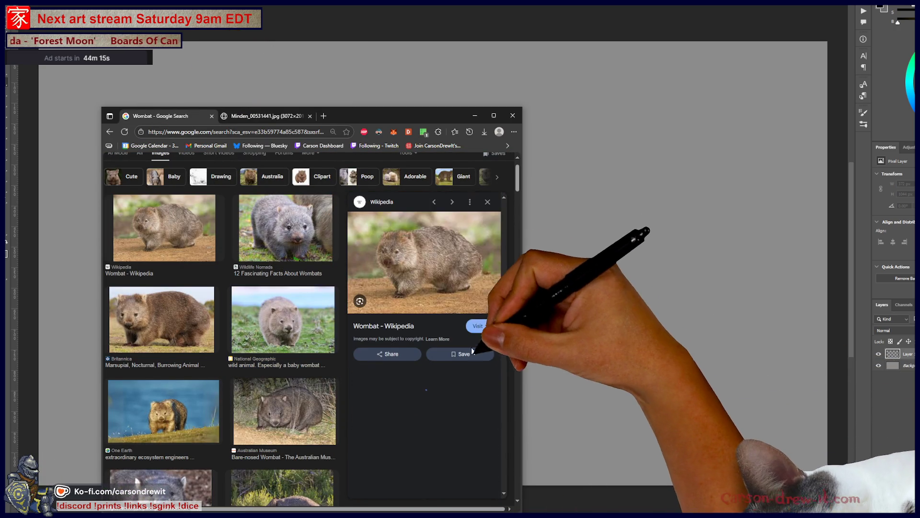
{"action": "right_click", "coordinate": [437, 286]}
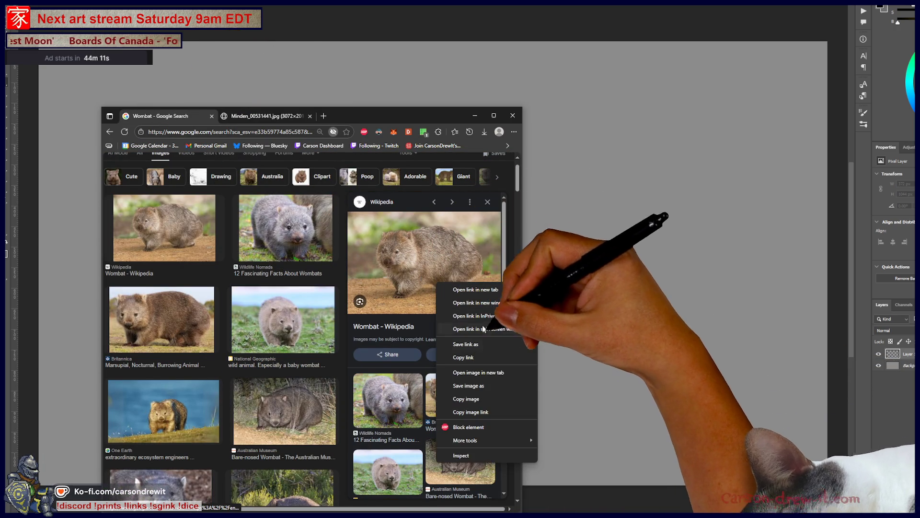
{"action": "left_click", "coordinate": [481, 373]}
{"action": "left_click", "coordinate": [365, 115]}
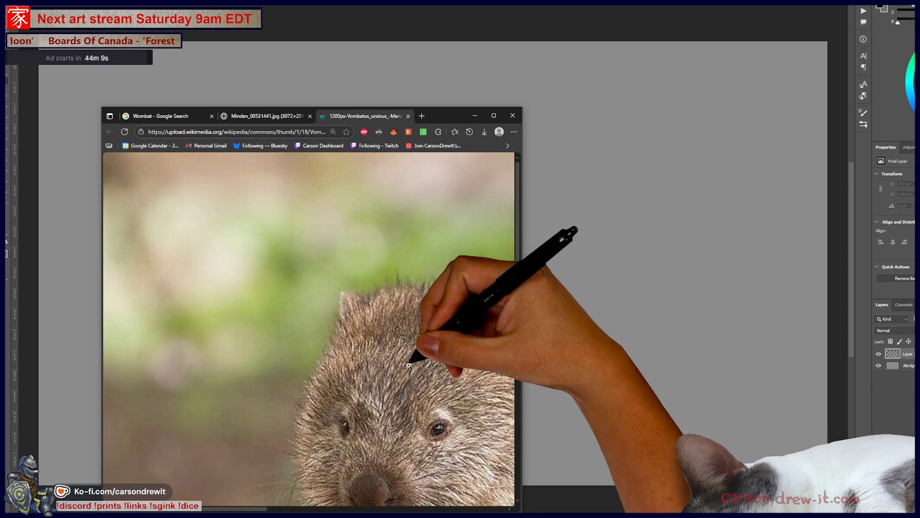
{"action": "left_click", "coordinate": [398, 344]}
{"action": "scroll", "coordinate": [398, 344], "scroll_direction": "right", "scroll_amount": 3}
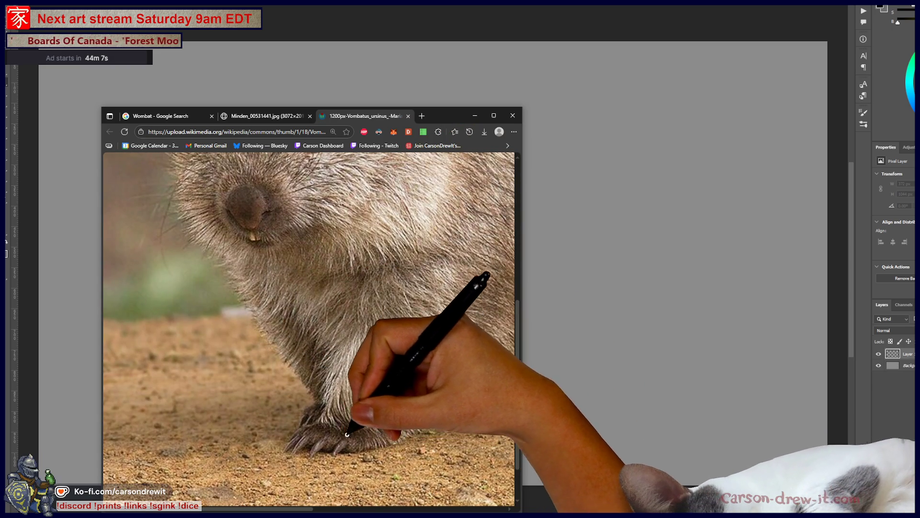
{"action": "scroll", "coordinate": [341, 433], "scroll_direction": "right", "scroll_amount": 3}
{"action": "scroll", "coordinate": [340, 433], "scroll_direction": "right", "scroll_amount": 3}
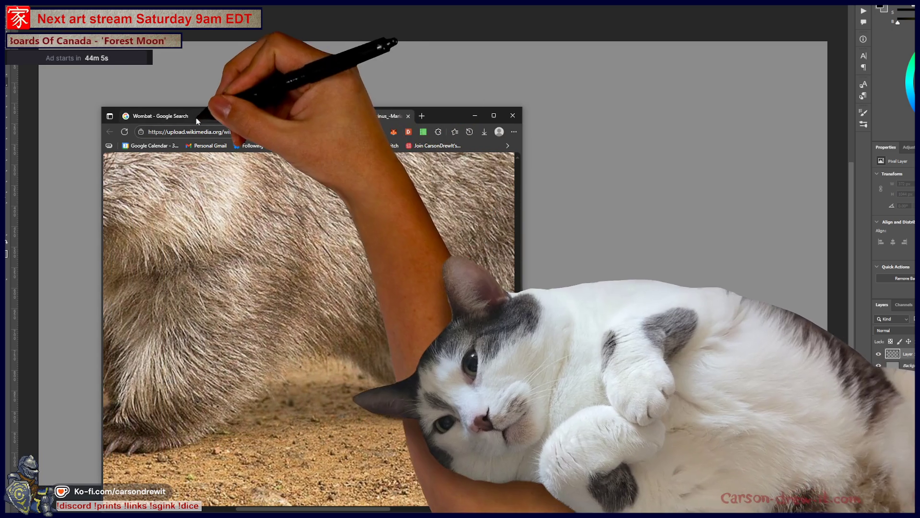
Open the Wildlife Nomads baby wombat photo in a new tab and view it full size.
{"action": "left_click", "coordinate": [158, 115]}
{"action": "left_click", "coordinate": [388, 403]}
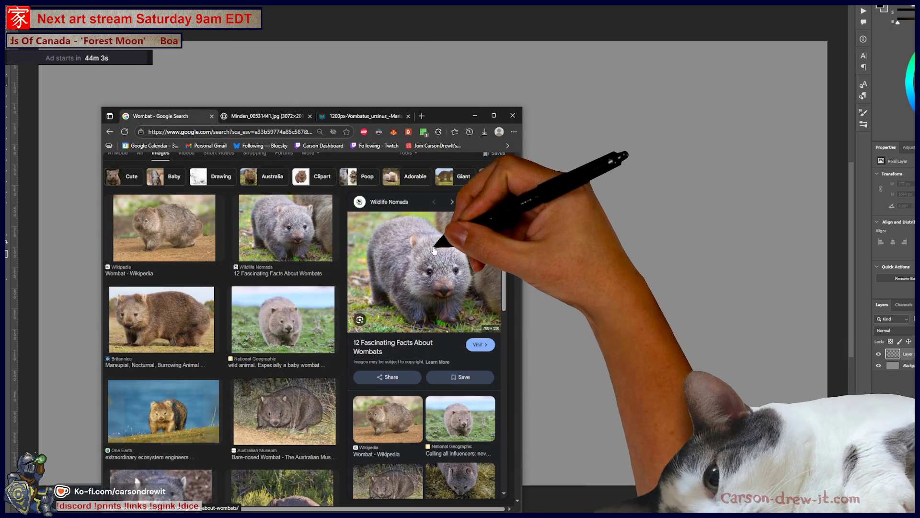
{"action": "right_click", "coordinate": [443, 281]}
{"action": "left_click", "coordinate": [476, 368]}
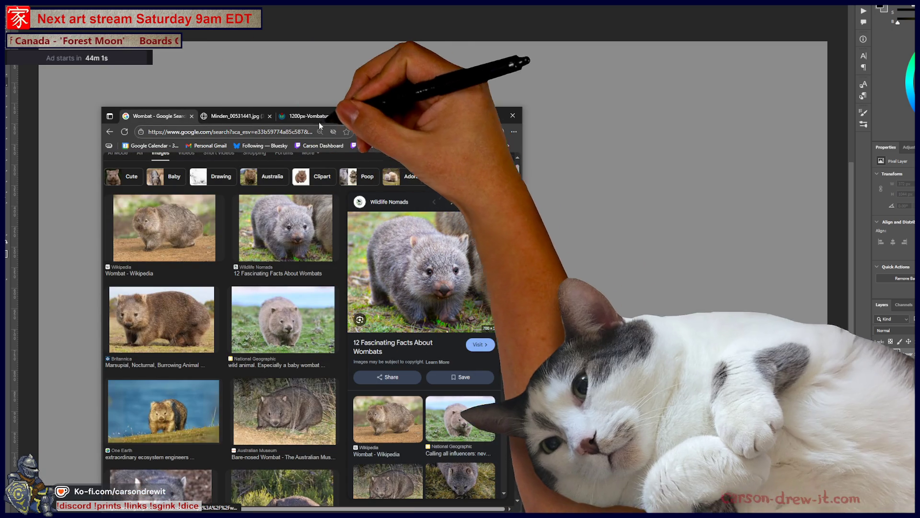
{"action": "left_click", "coordinate": [388, 115]}
{"action": "scroll", "coordinate": [365, 365], "scroll_direction": "up", "scroll_amount": 4, "text": "ctrl"}
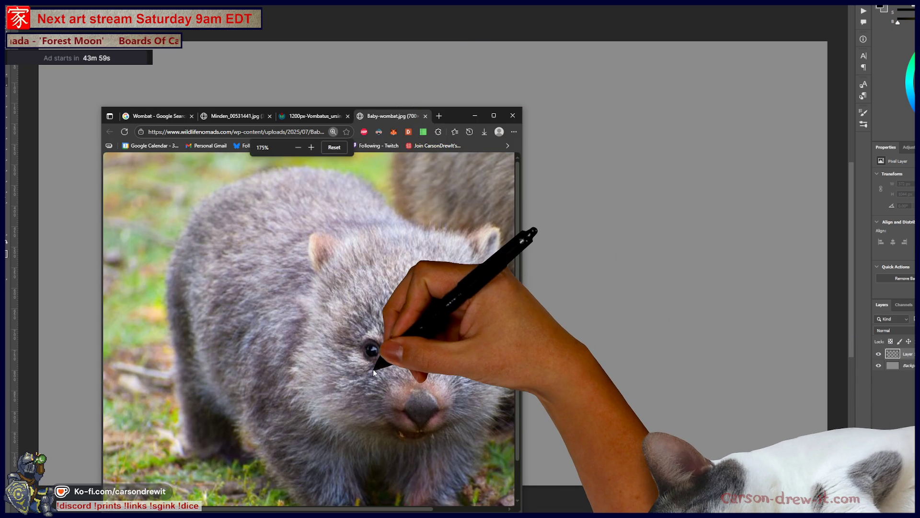
{"action": "scroll", "coordinate": [363, 361], "scroll_direction": "down", "scroll_amount": 1}
{"action": "scroll", "coordinate": [363, 353], "scroll_direction": "right", "scroll_amount": 2}
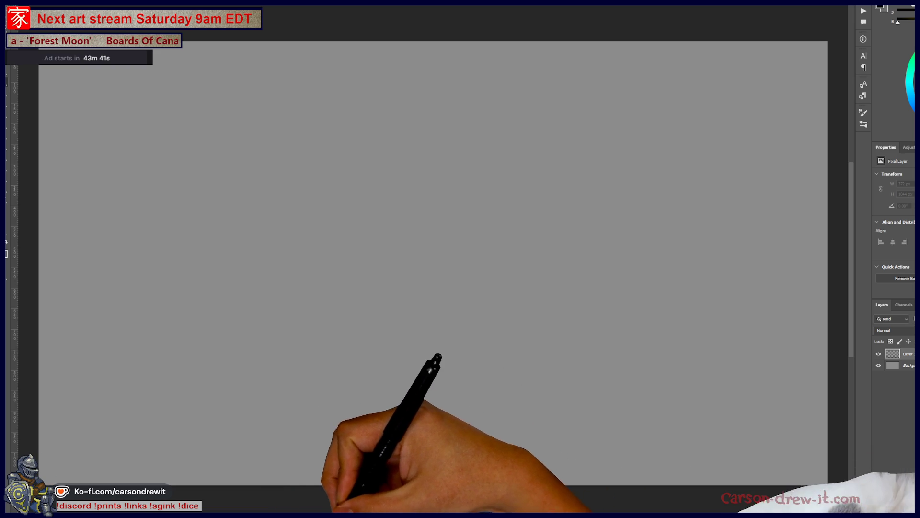
Check Snaz's Chrono Down countdown settings, then drag the Snaz window off the recorded screen.
{"action": "key", "text": "alt+Tab"}
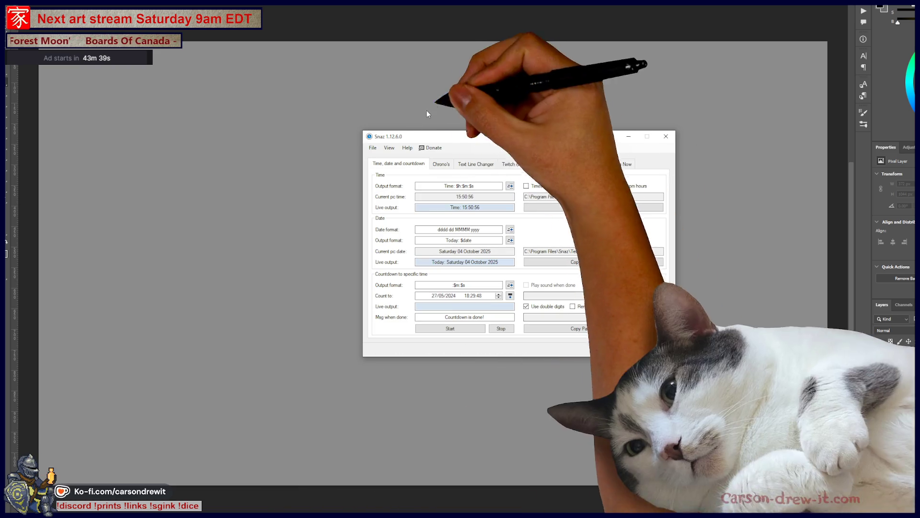
{"action": "left_click", "coordinate": [441, 164]}
{"action": "left_click", "coordinate": [465, 163]}
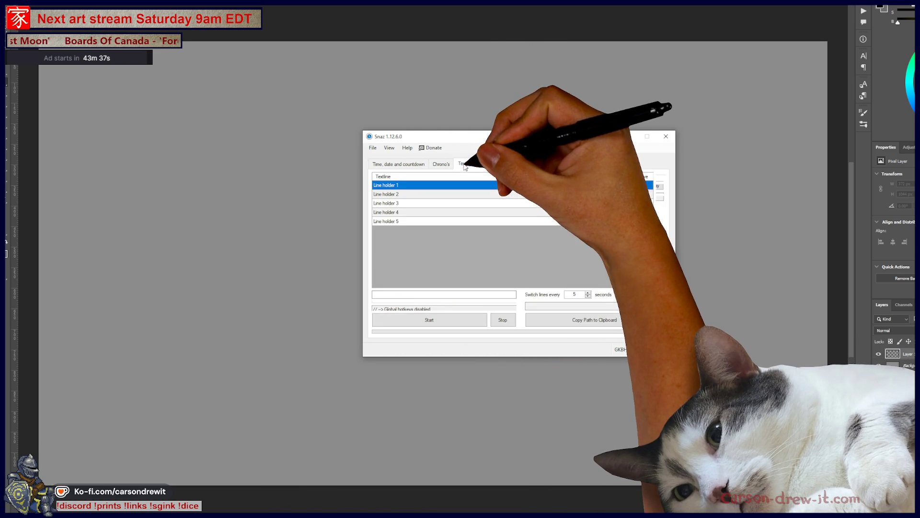
{"action": "left_click", "coordinate": [441, 164]}
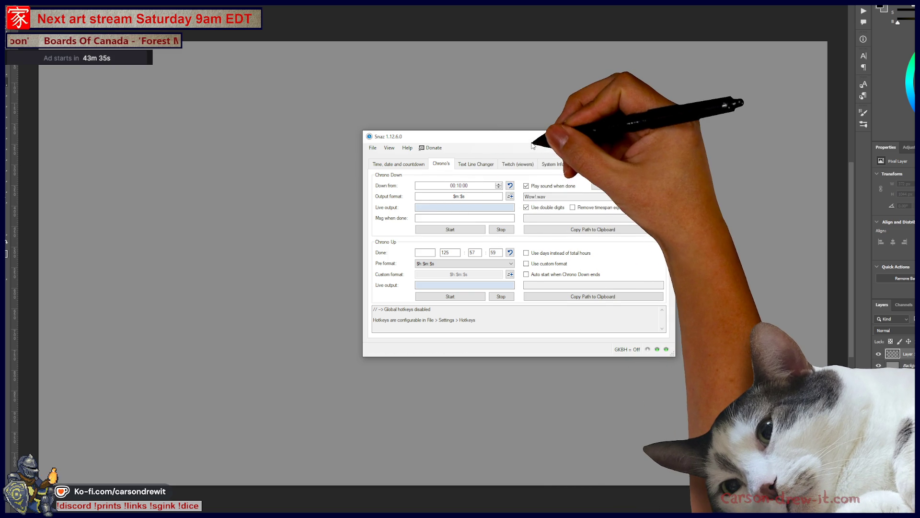
{"action": "left_click_drag", "start_coordinate": [536, 145], "coordinate": [3, 168]}
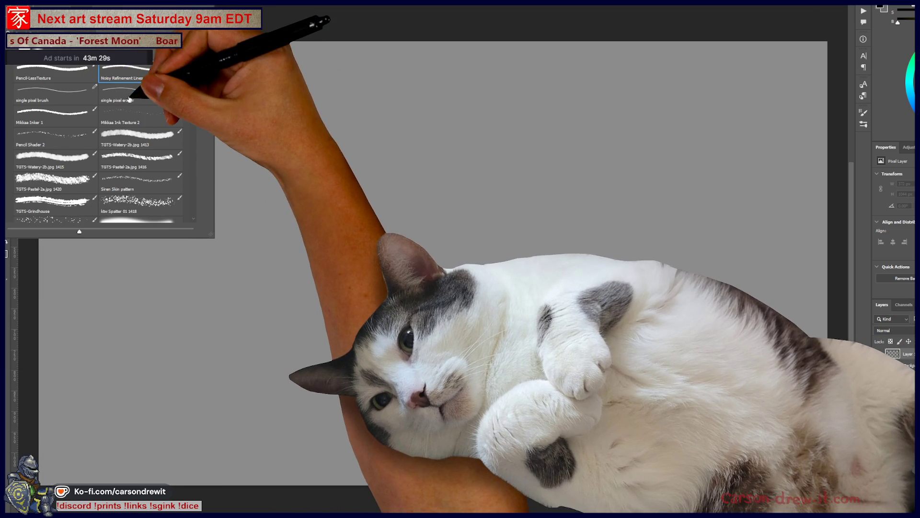
Switch to the Pencil brush preset and sketch the wombat's round head and two eyes.
{"action": "scroll", "coordinate": [130, 91], "scroll_direction": "up", "scroll_amount": 2}
{"action": "left_click", "coordinate": [130, 82]}
{"action": "left_click", "coordinate": [833, 120]}
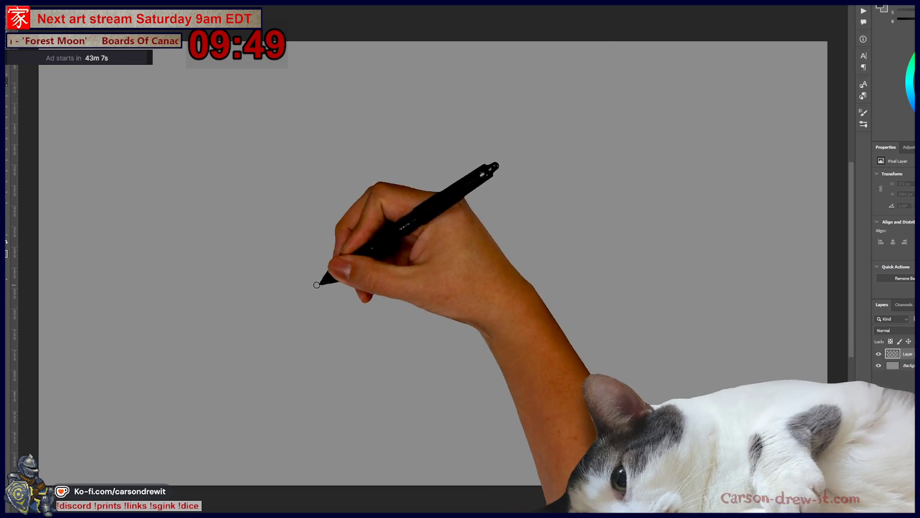
{"action": "mouse_move", "coordinate": [330, 253]}
{"action": "left_mouse_down"}
{"action": "mouse_move", "coordinate": [342, 125]}
{"action": "mouse_move", "coordinate": [453, 107]}
{"action": "mouse_move", "coordinate": [530, 177]}
{"action": "mouse_move", "coordinate": [539, 224]}
{"action": "left_mouse_up"}
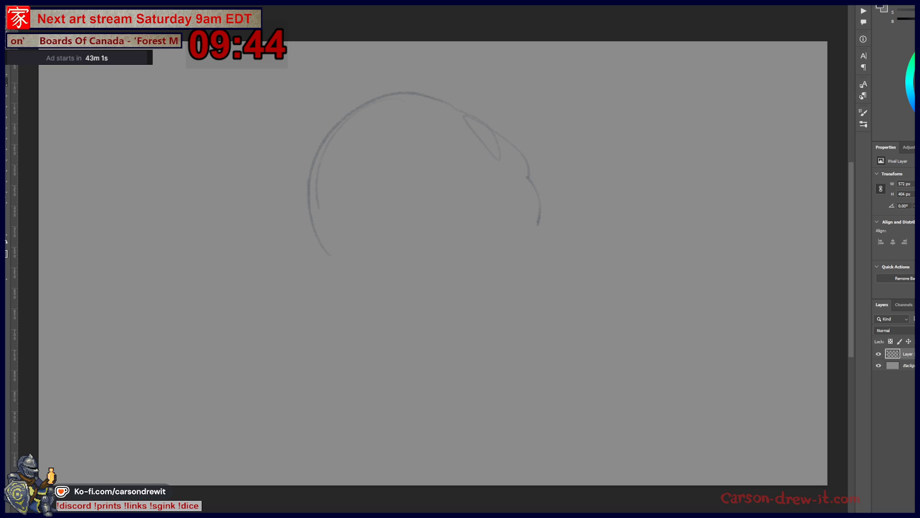
{"action": "mouse_move", "coordinate": [316, 179]}
{"action": "left_mouse_down"}
{"action": "mouse_move", "coordinate": [335, 280]}
{"action": "mouse_move", "coordinate": [353, 300]}
{"action": "mouse_move", "coordinate": [508, 266]}
{"action": "left_mouse_up"}
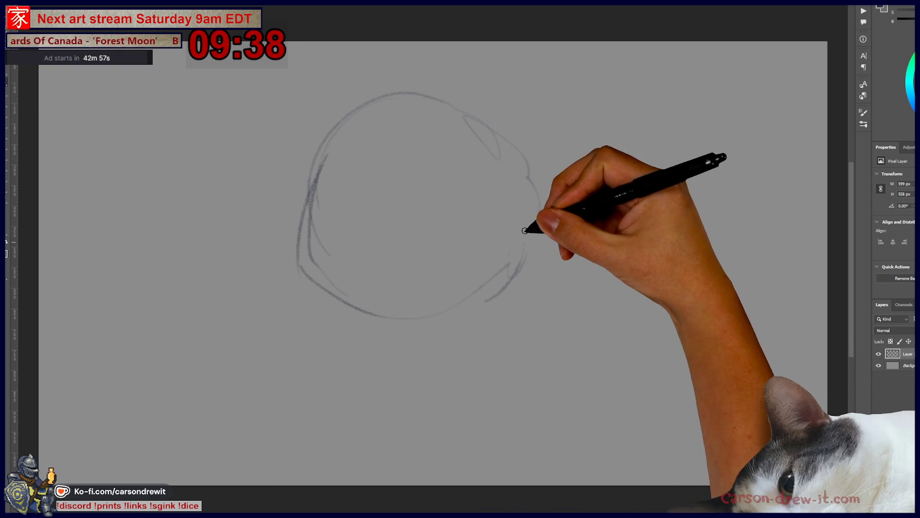
{"action": "mouse_move", "coordinate": [338, 153]}
{"action": "left_mouse_down"}
{"action": "mouse_move", "coordinate": [422, 113]}
{"action": "mouse_move", "coordinate": [331, 146]}
{"action": "mouse_move", "coordinate": [376, 123]}
{"action": "mouse_move", "coordinate": [503, 86]}
{"action": "mouse_move", "coordinate": [504, 147]}
{"action": "mouse_move", "coordinate": [530, 154]}
{"action": "mouse_move", "coordinate": [554, 189]}
{"action": "left_mouse_up"}
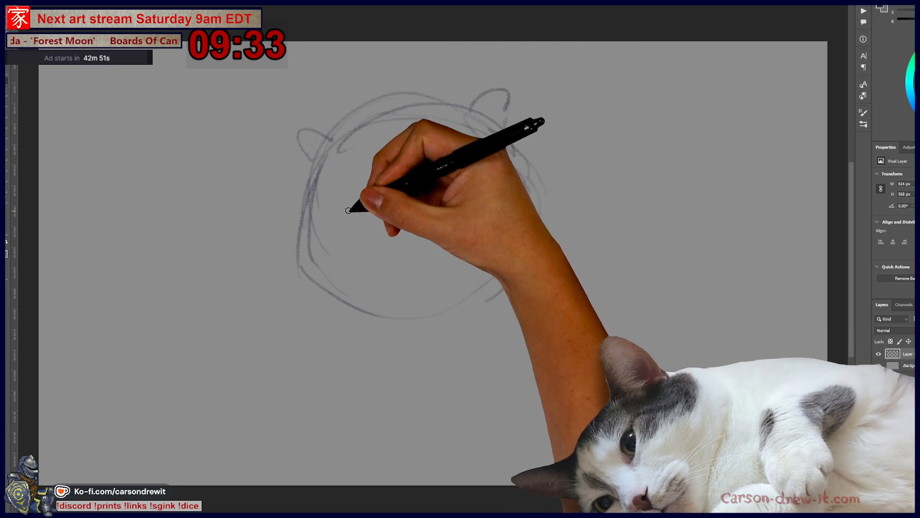
{"action": "left_click_drag", "start_coordinate": [379, 195], "coordinate": [395, 200]}
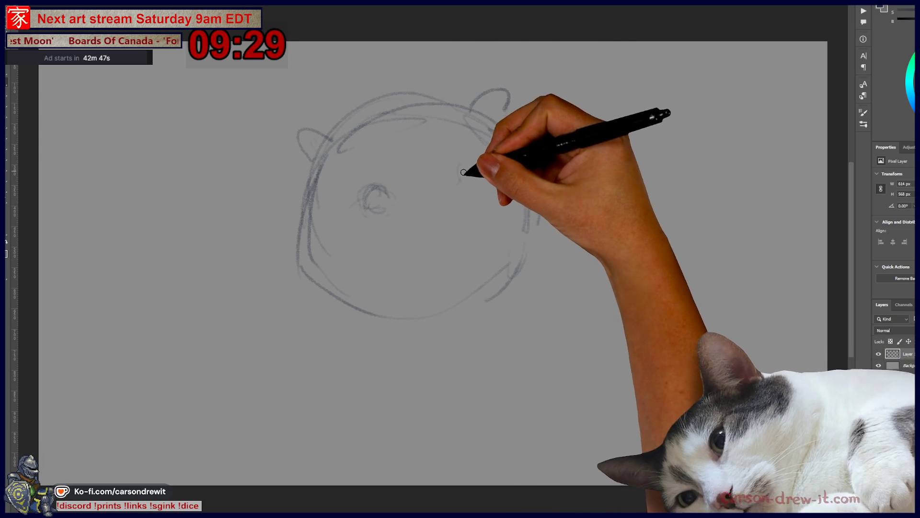
{"action": "left_click_drag", "start_coordinate": [473, 157], "coordinate": [475, 180]}
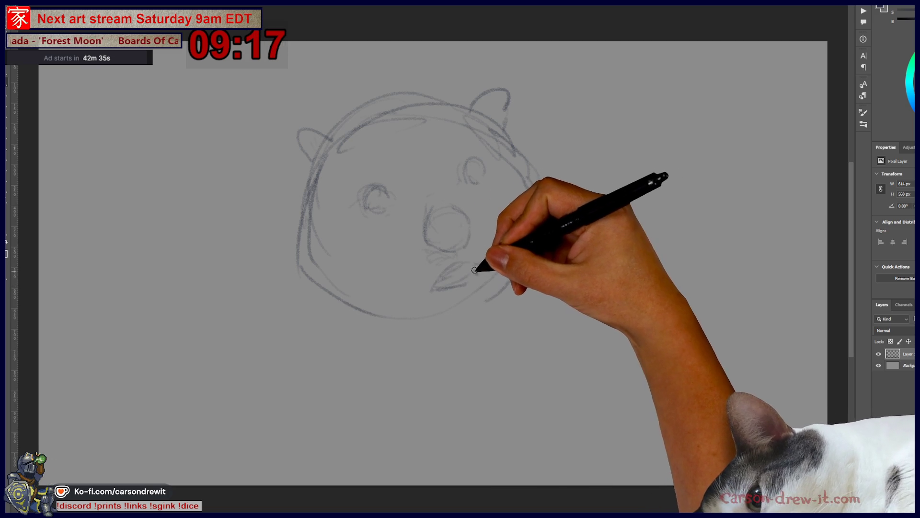
Sketch the wombat's round snout and mouth, body outline and a curved paw.
{"action": "left_click_drag", "start_coordinate": [319, 202], "coordinate": [335, 293]}
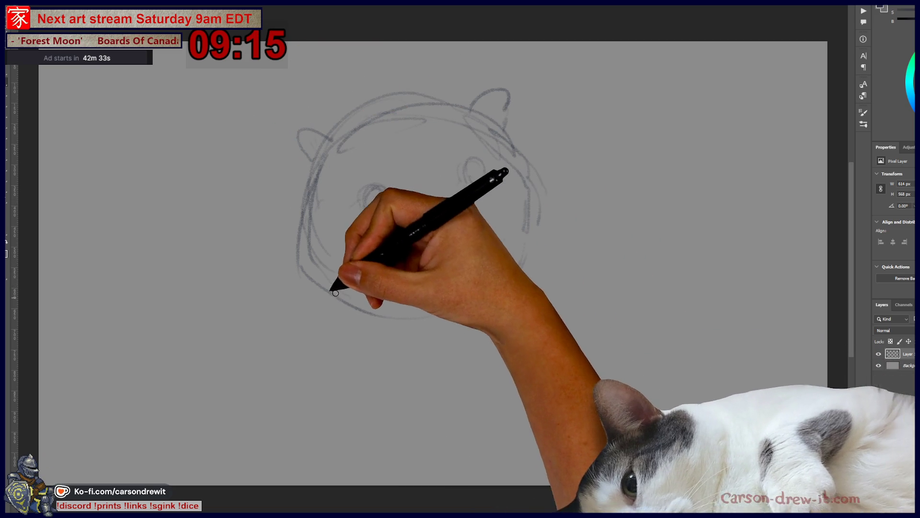
{"action": "mouse_move", "coordinate": [293, 316]}
{"action": "left_mouse_down"}
{"action": "mouse_move", "coordinate": [354, 283]}
{"action": "mouse_move", "coordinate": [339, 284]}
{"action": "mouse_move", "coordinate": [308, 329]}
{"action": "mouse_move", "coordinate": [359, 357]}
{"action": "mouse_move", "coordinate": [360, 302]}
{"action": "mouse_move", "coordinate": [401, 312]}
{"action": "mouse_move", "coordinate": [421, 344]}
{"action": "mouse_move", "coordinate": [542, 232]}
{"action": "mouse_move", "coordinate": [559, 251]}
{"action": "mouse_move", "coordinate": [535, 236]}
{"action": "mouse_move", "coordinate": [602, 312]}
{"action": "left_mouse_up"}
{"action": "mouse_move", "coordinate": [539, 325]}
{"action": "left_mouse_down"}
{"action": "mouse_move", "coordinate": [595, 349]}
{"action": "mouse_move", "coordinate": [607, 329]}
{"action": "mouse_move", "coordinate": [571, 353]}
{"action": "left_mouse_up"}
{"action": "mouse_move", "coordinate": [298, 288]}
{"action": "left_mouse_down"}
{"action": "mouse_move", "coordinate": [304, 231]}
{"action": "mouse_move", "coordinate": [309, 370]}
{"action": "mouse_move", "coordinate": [298, 261]}
{"action": "mouse_move", "coordinate": [296, 292]}
{"action": "mouse_move", "coordinate": [337, 444]}
{"action": "left_mouse_up"}
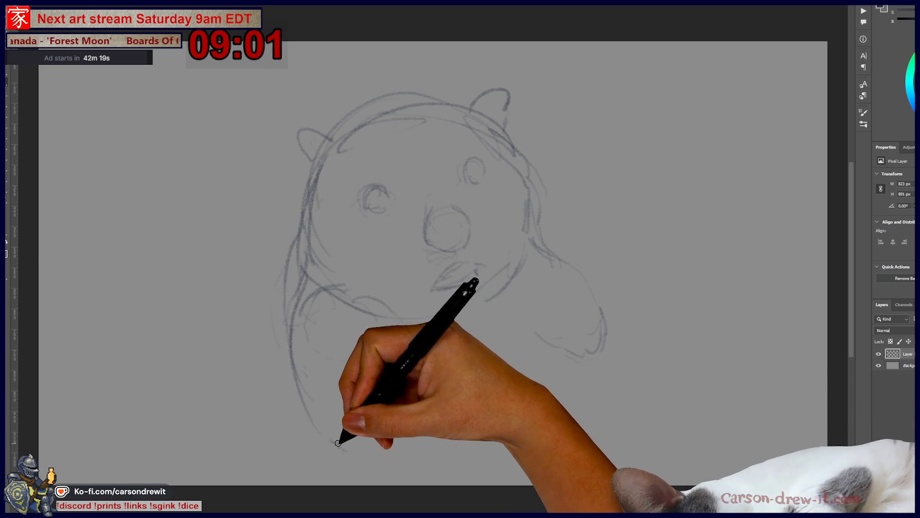
{"action": "left_click_drag", "start_coordinate": [549, 429], "coordinate": [571, 436]}
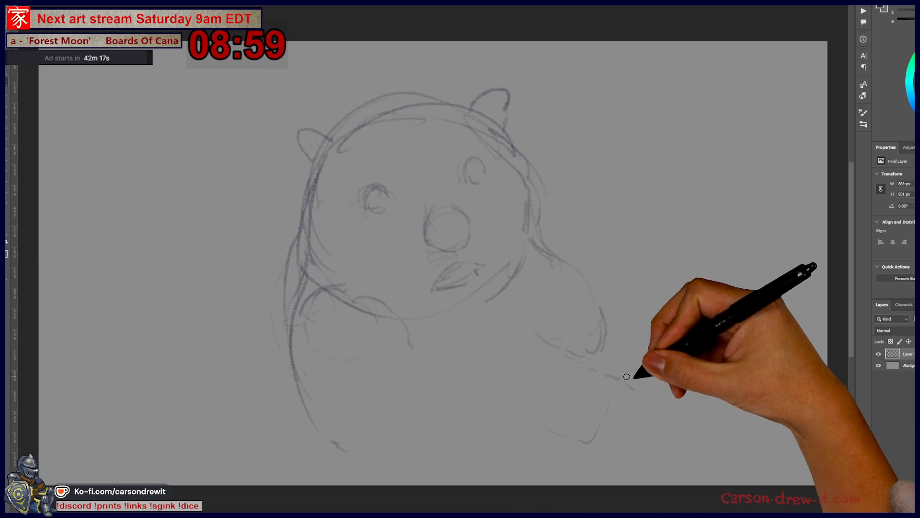
{"action": "left_click_drag", "start_coordinate": [437, 426], "coordinate": [514, 440]}
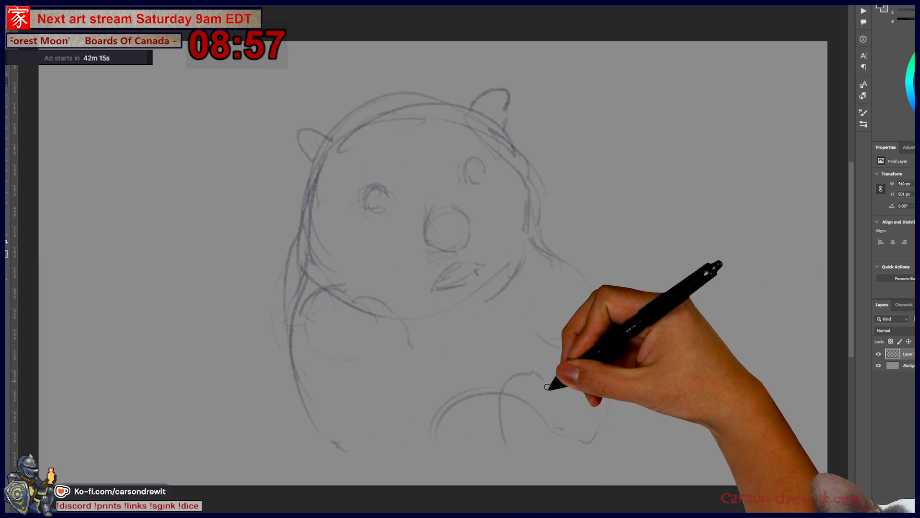